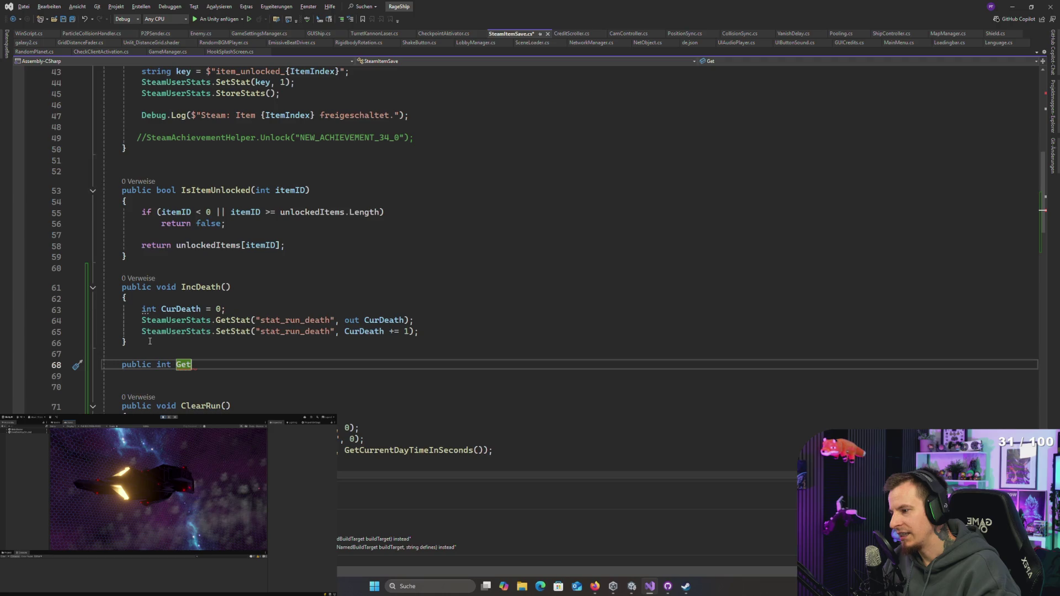
Step: Write IncKisten and GetStartTime (reading stat_run_kisten) and add StoreStats() to IncDeath, removing stray characters
type("public float GetStartTime() { float curTime = 0f; SteamUserStats.GetStat(\"stat_run_kisten\", out curTime); return curTime; }")
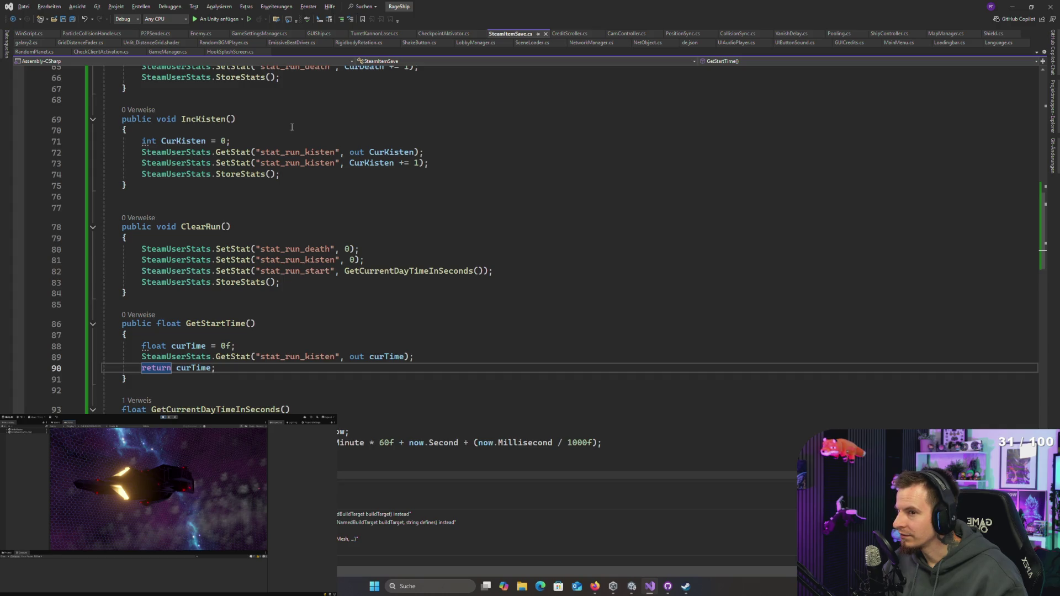
type("cccccccc")
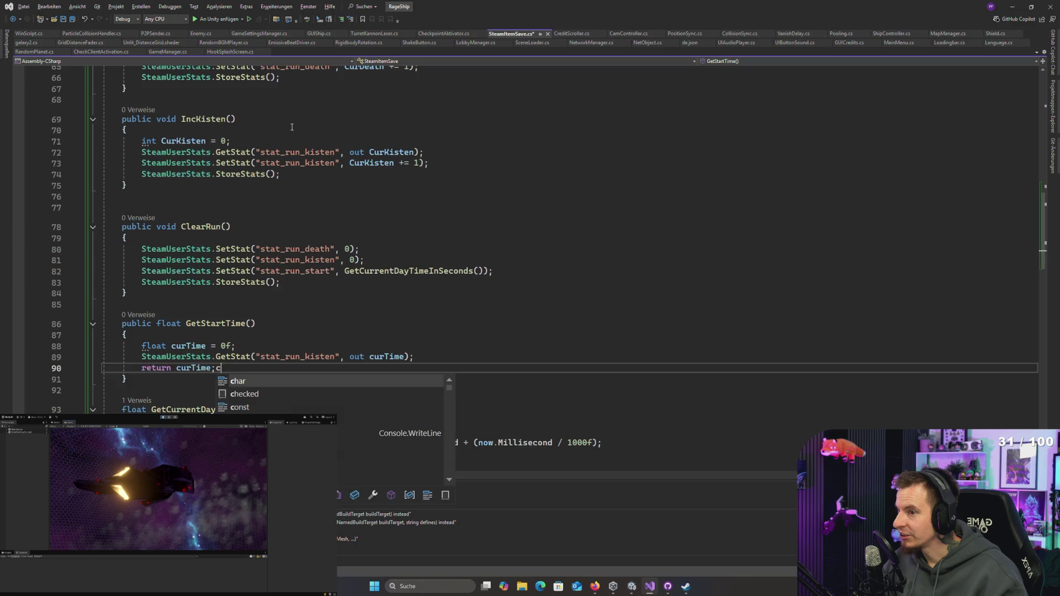
key("ctrl+z")
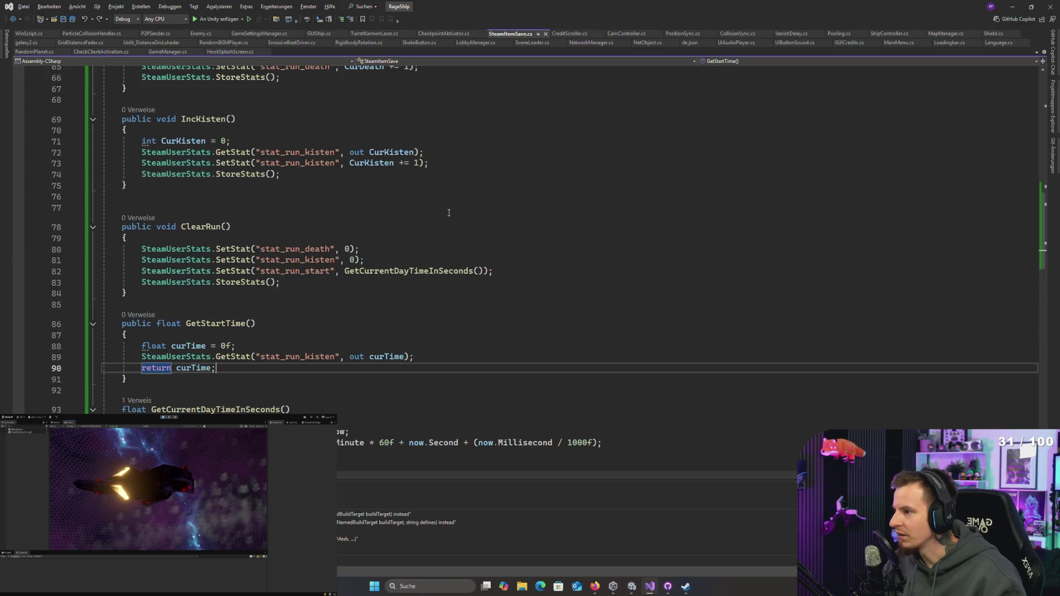
key("alt+Tab")
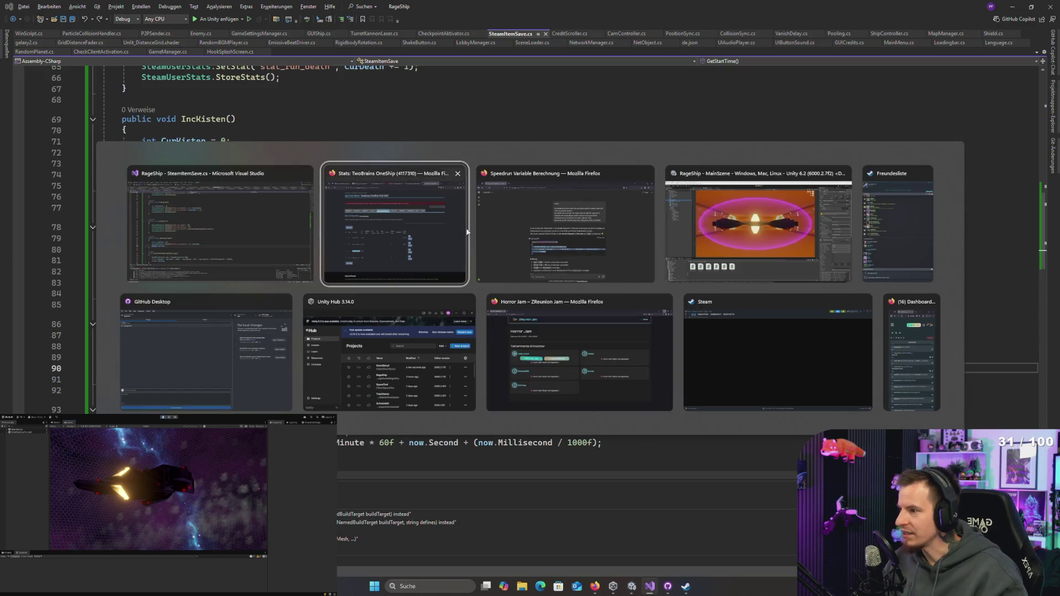
Step: Search Unity's Project window for 'shipcon' to find ShipController.cs
left_click(757, 226)
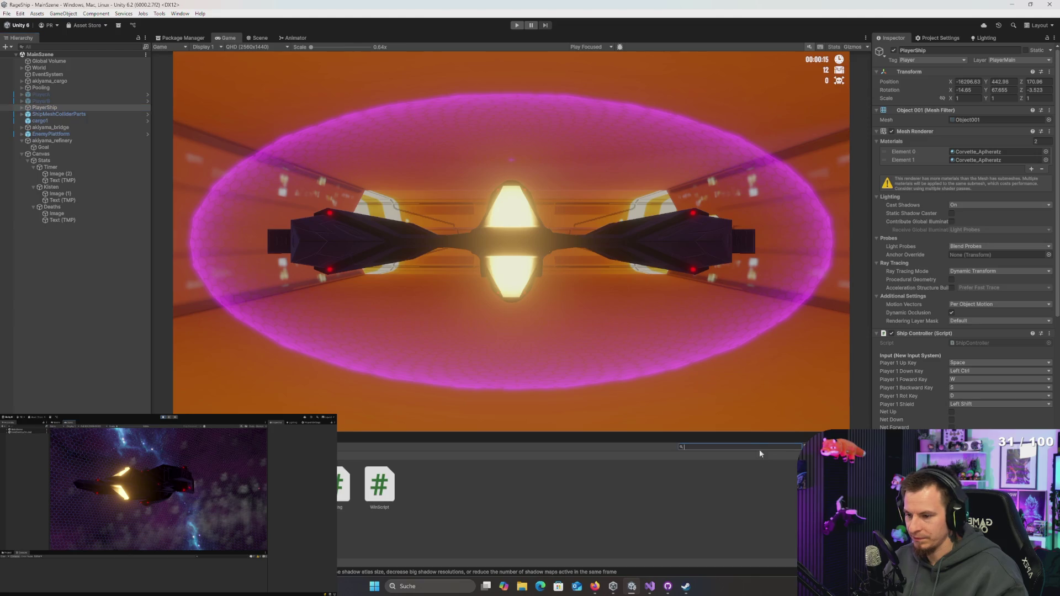
type("ship")
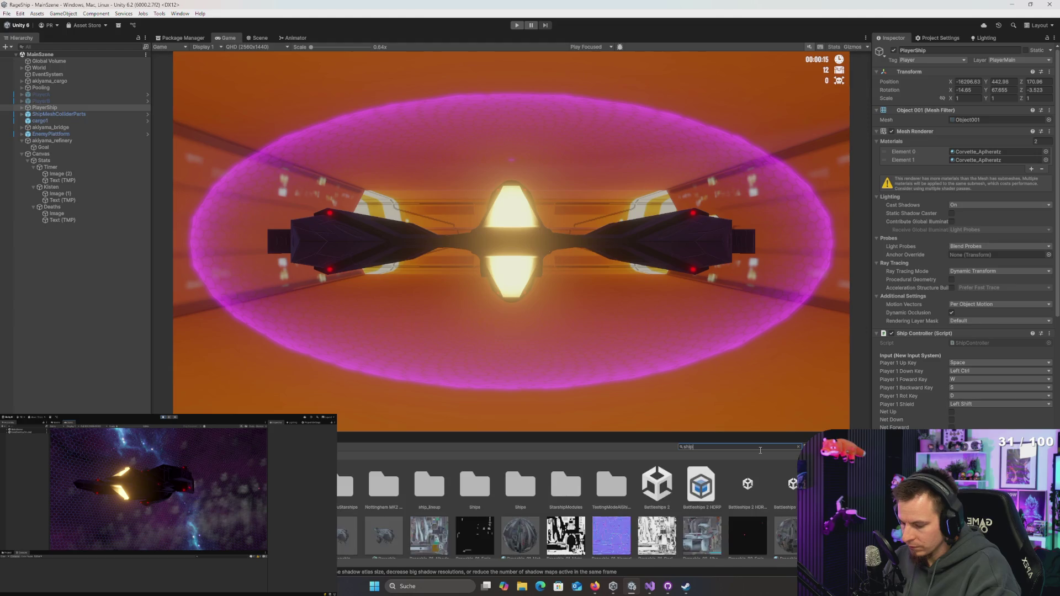
type("c")
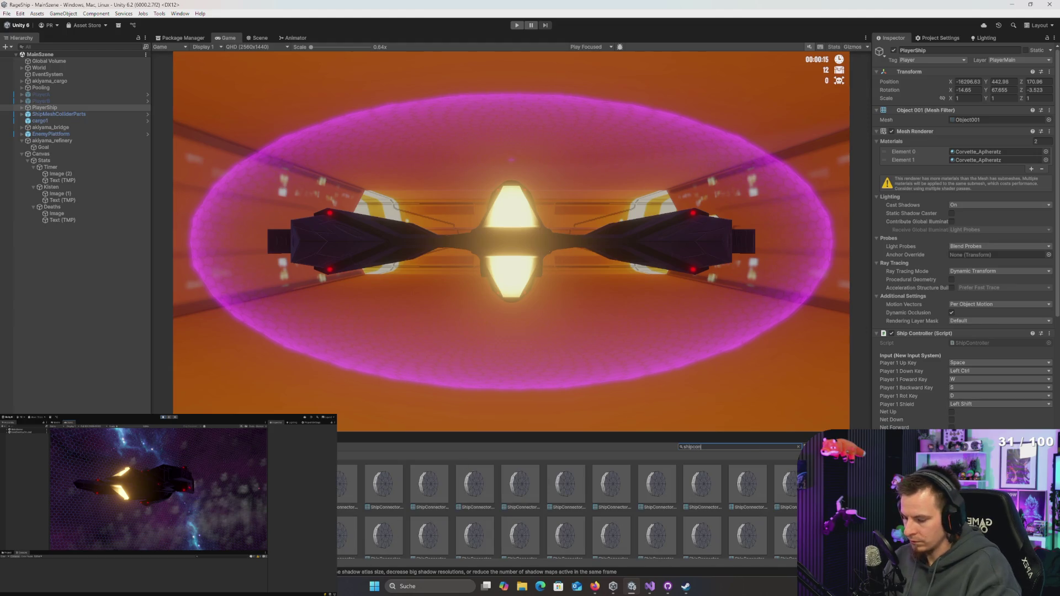
type("on")
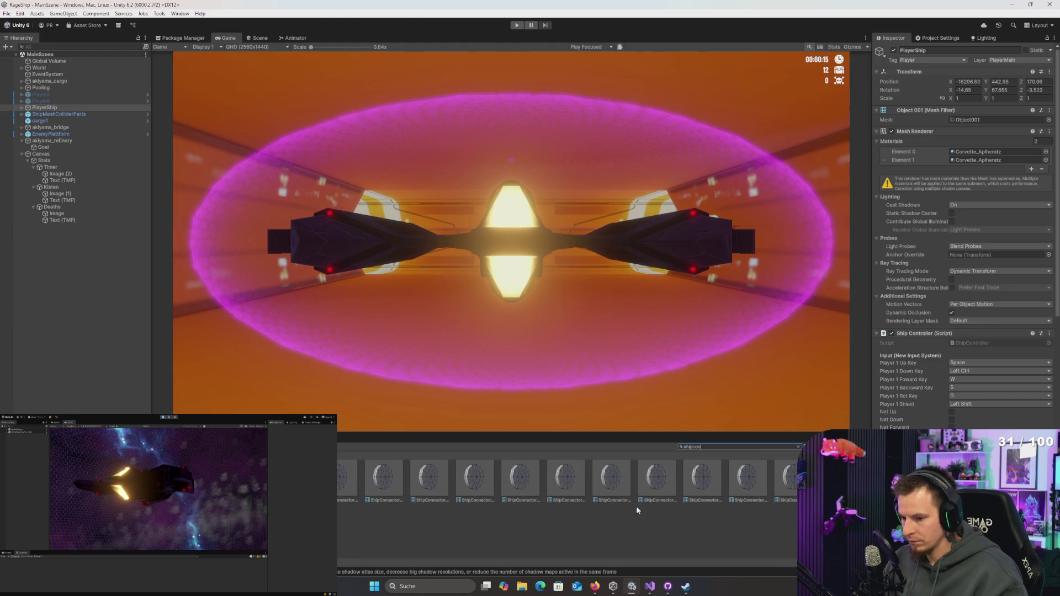
key("alt+Tab")
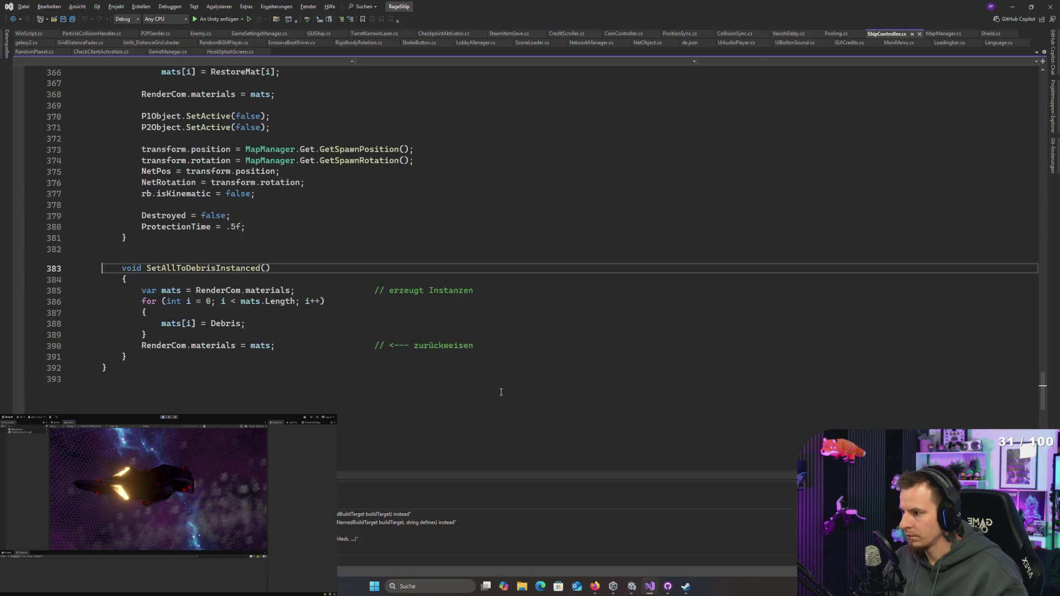
Step: Go to DestroyShip in ShipController.cs and open an empty line at the top of its body
mouse_move(886, 34)
left_mouse_down()
mouse_move(168, 53)
mouse_move(34, 33)
left_mouse_up()
scroll(308, 248, "up", 5)
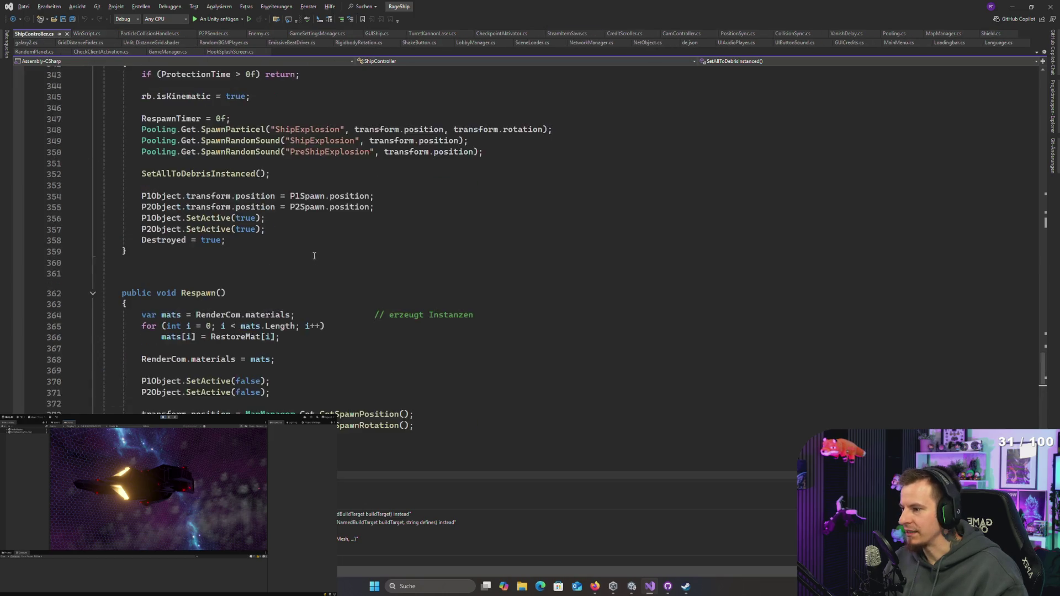
scroll(277, 307, "down", 6)
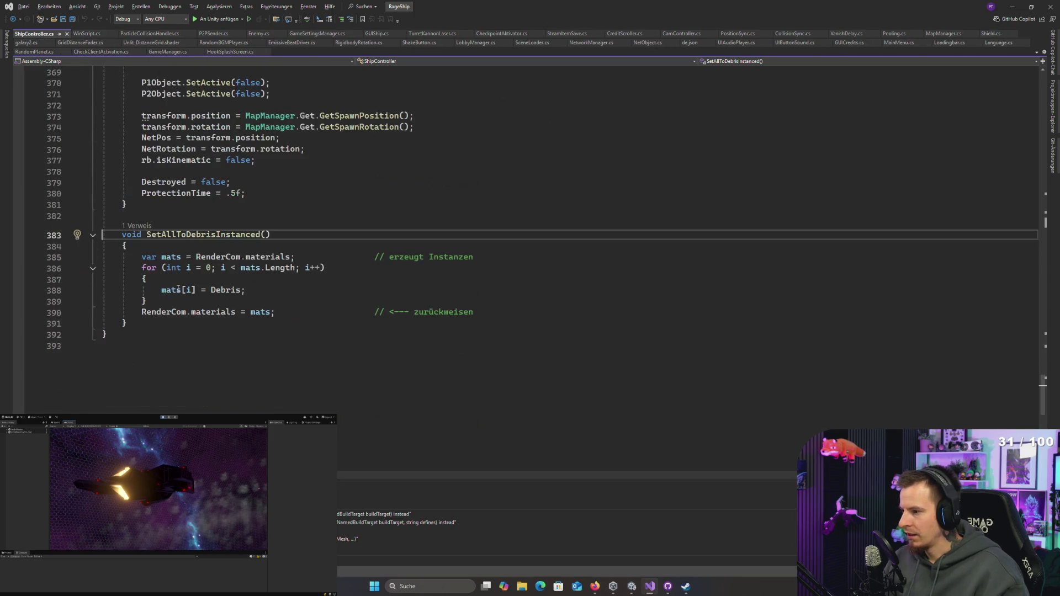
scroll(189, 233, "up", 10)
scroll(189, 233, "up", 7)
left_click(188, 317)
left_click(283, 329)
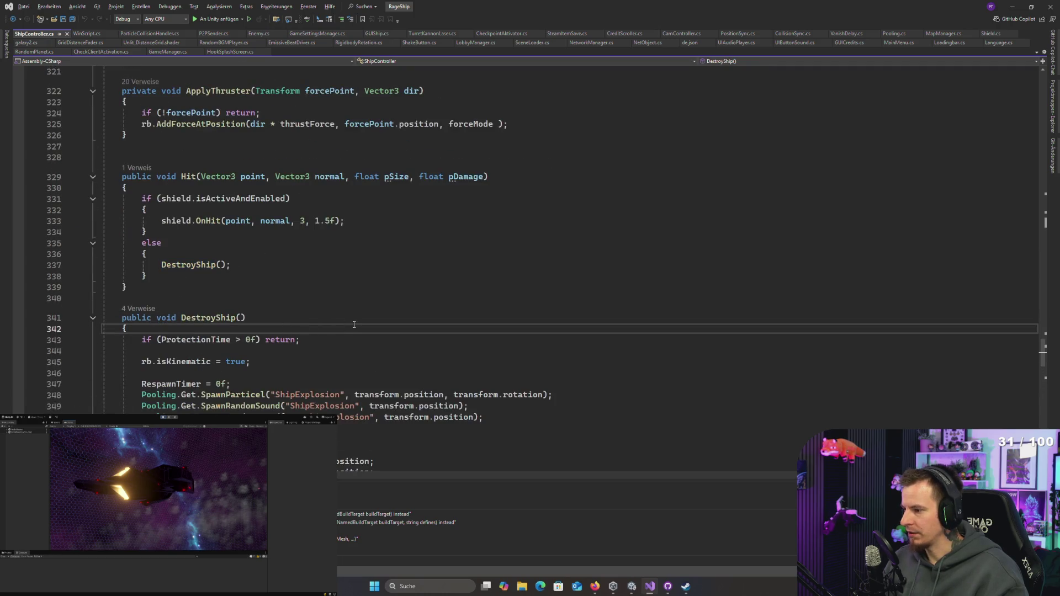
scroll(202, 316, "up", 17)
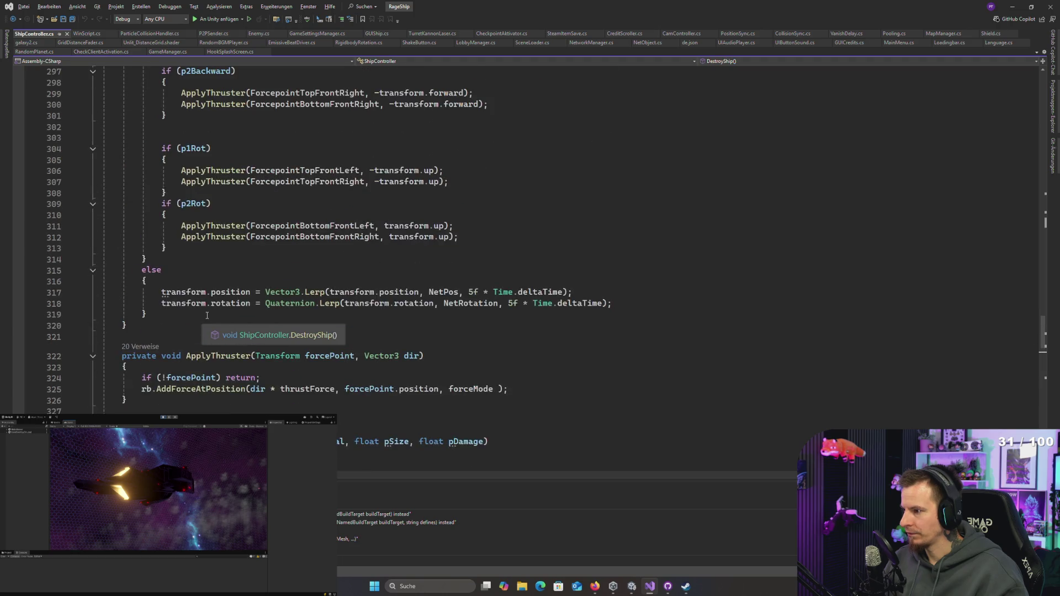
scroll(206, 315, "down", 18)
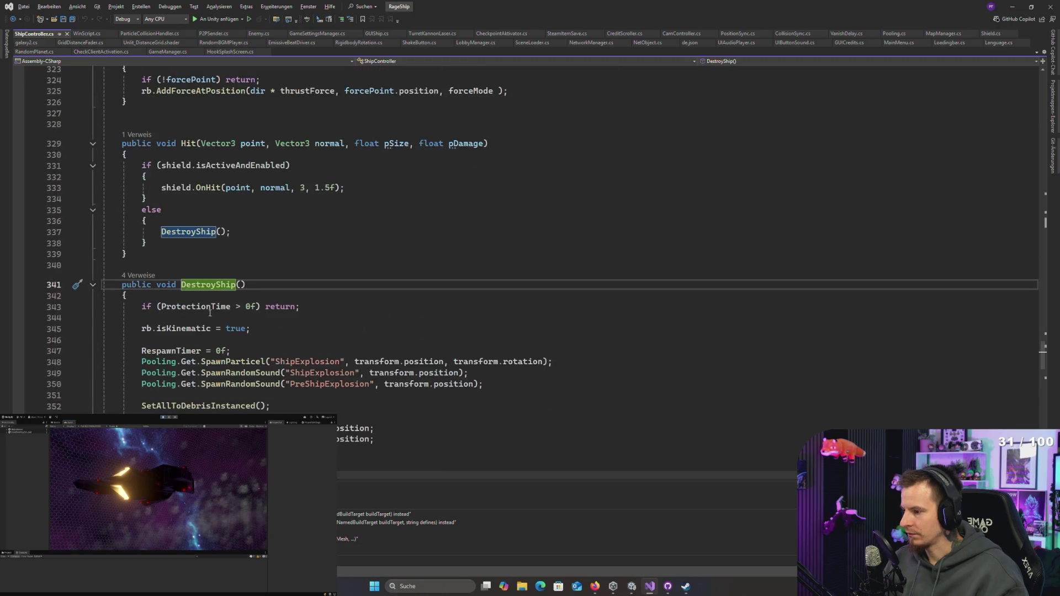
left_click(229, 296)
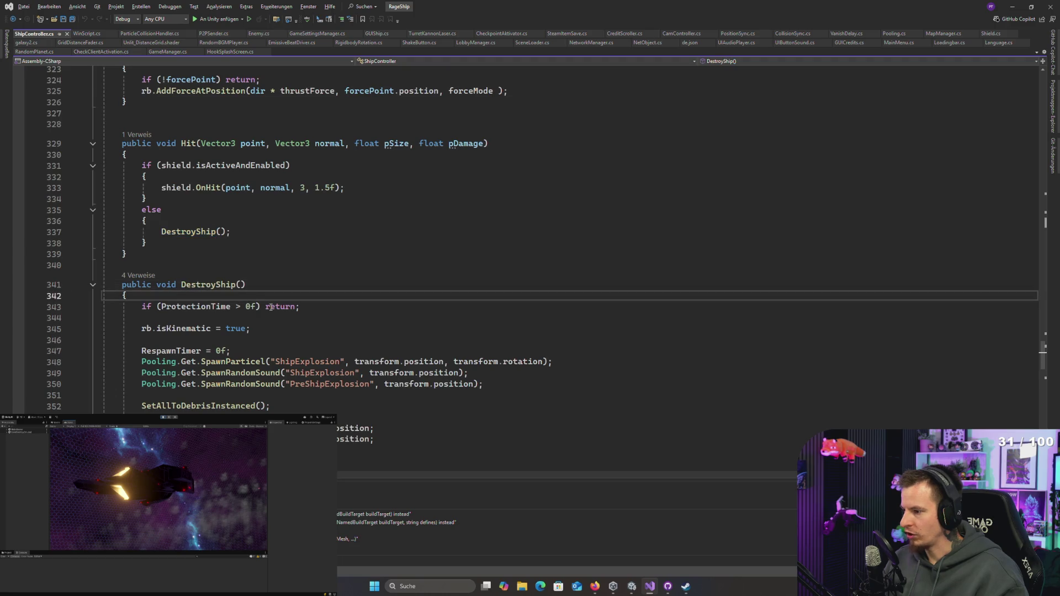
key("Return")
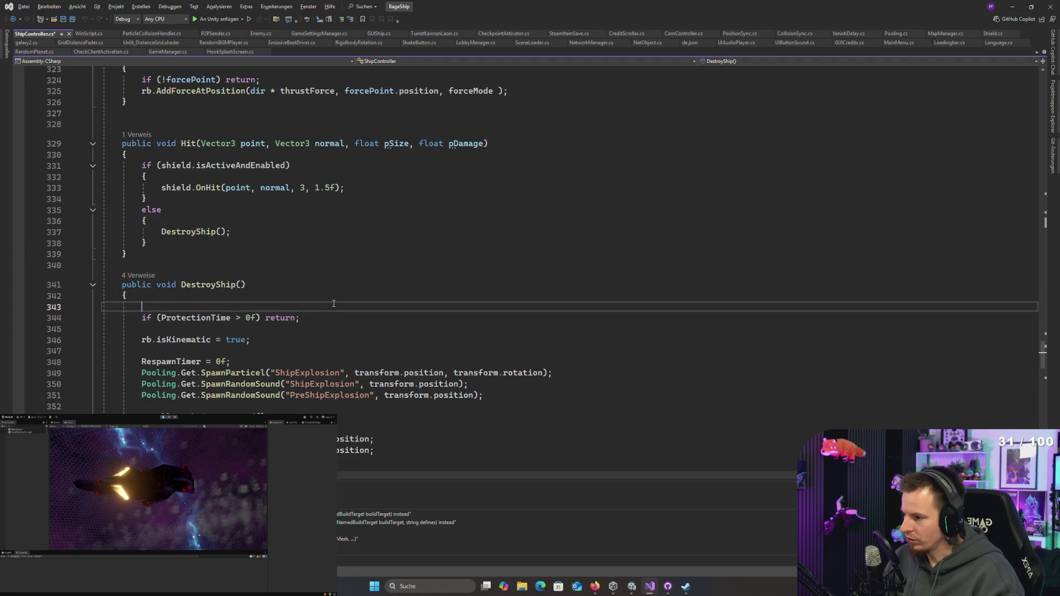
key("Up")
key("Down")
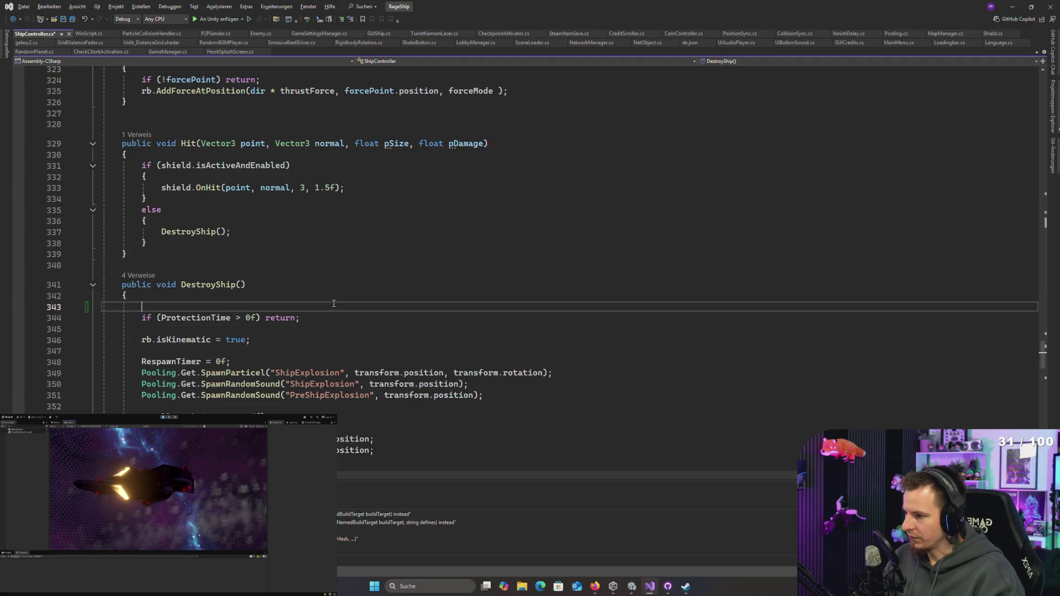
key("Up")
key("Return")
Step: Insert 'if (NetworkManager.Get.IsHost) SteamItemSave.Get.IncDeath();' as DestroyShip's first line
type("if(!")
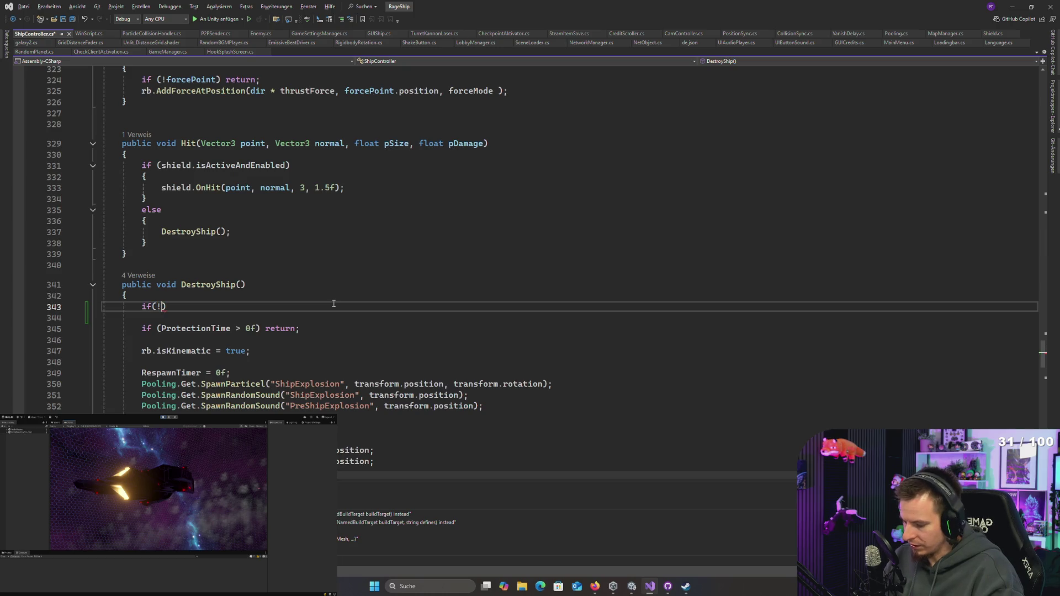
key("BackSpace")
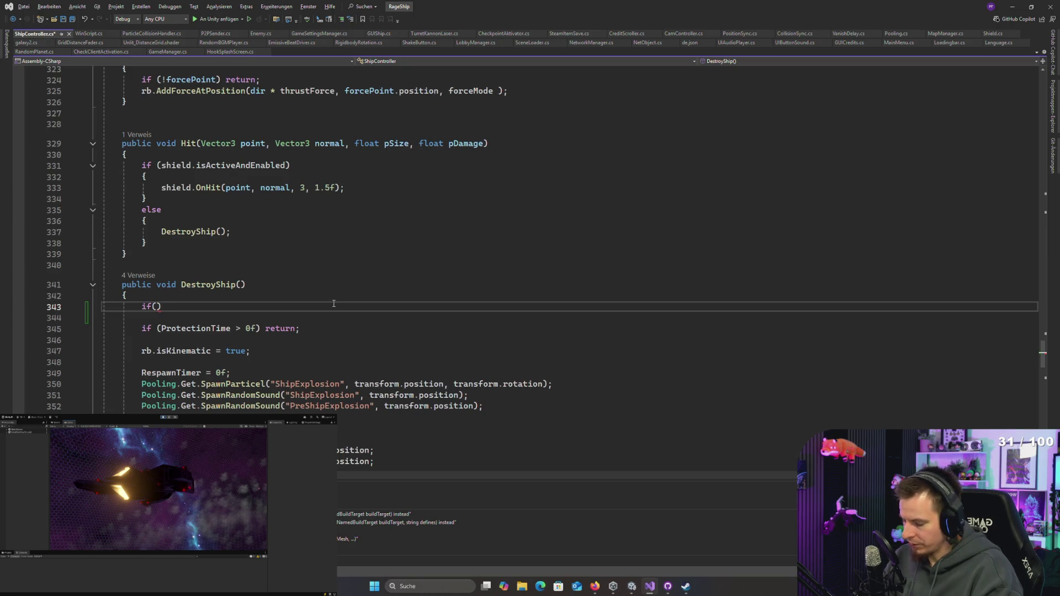
type("NetworkManager.Get.ishi")
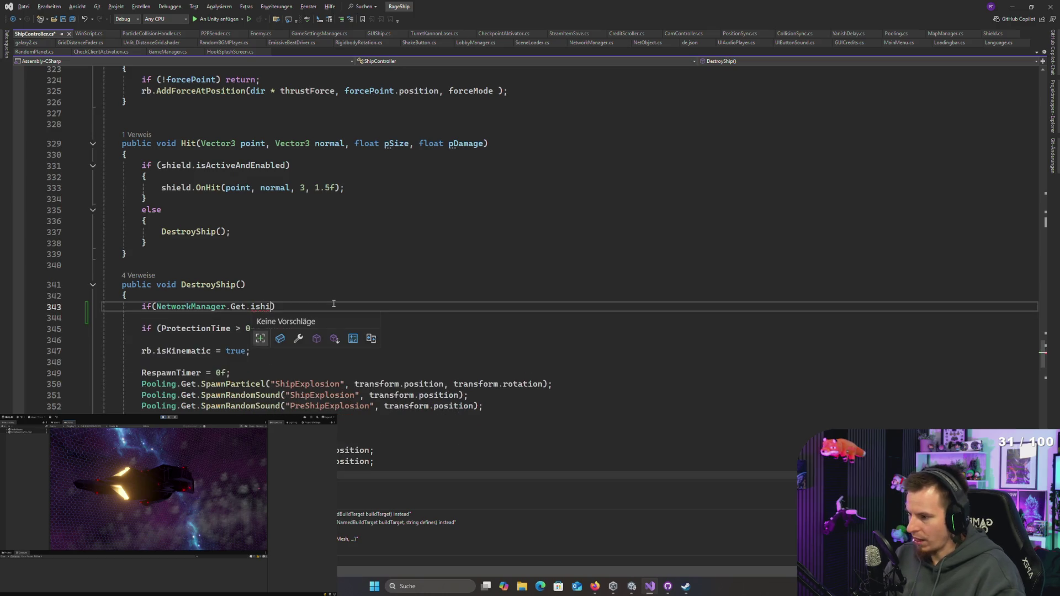
key("BackSpace")
key("Tab")
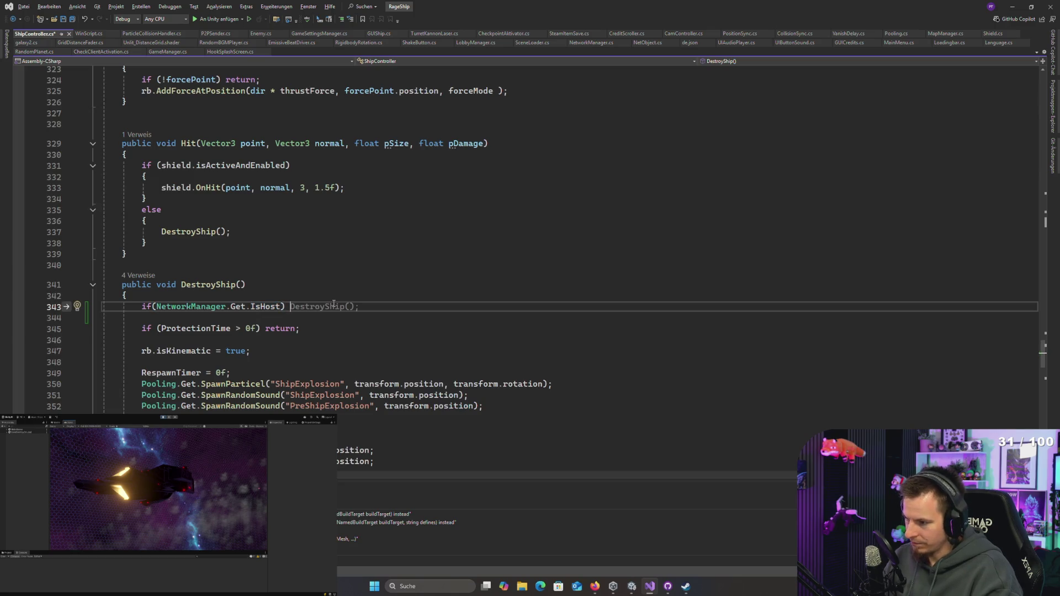
type("savei")
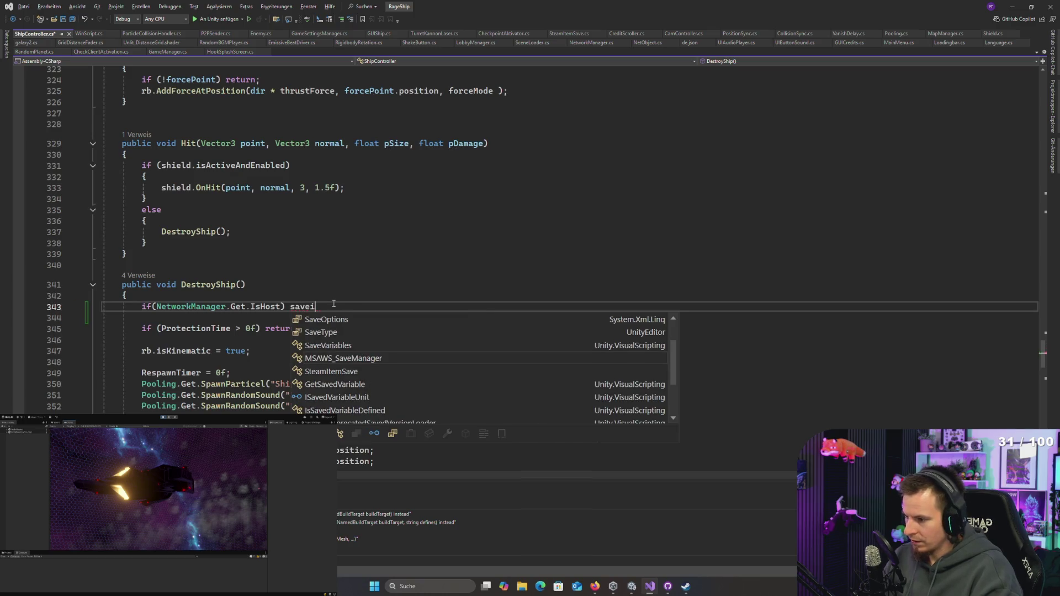
key("Down")
key("Tab")
type(".get.")
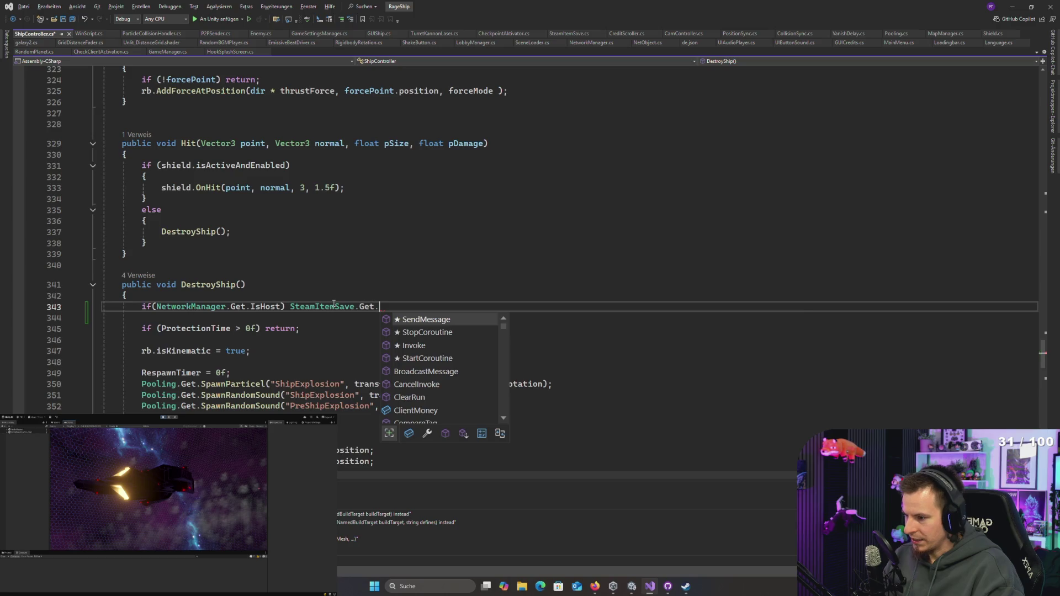
type("in")
key("Down")
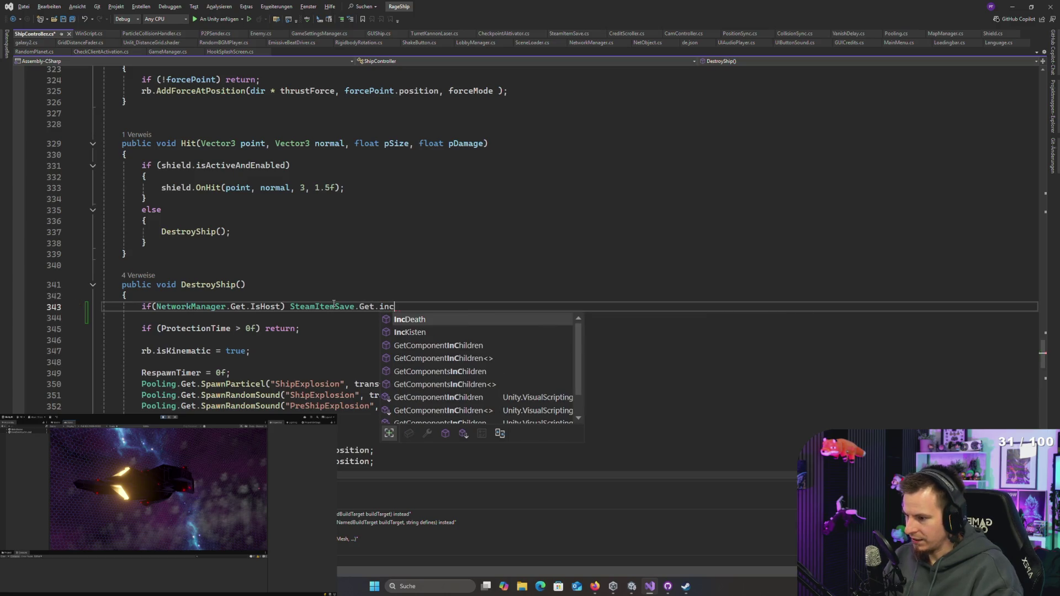
key("Tab")
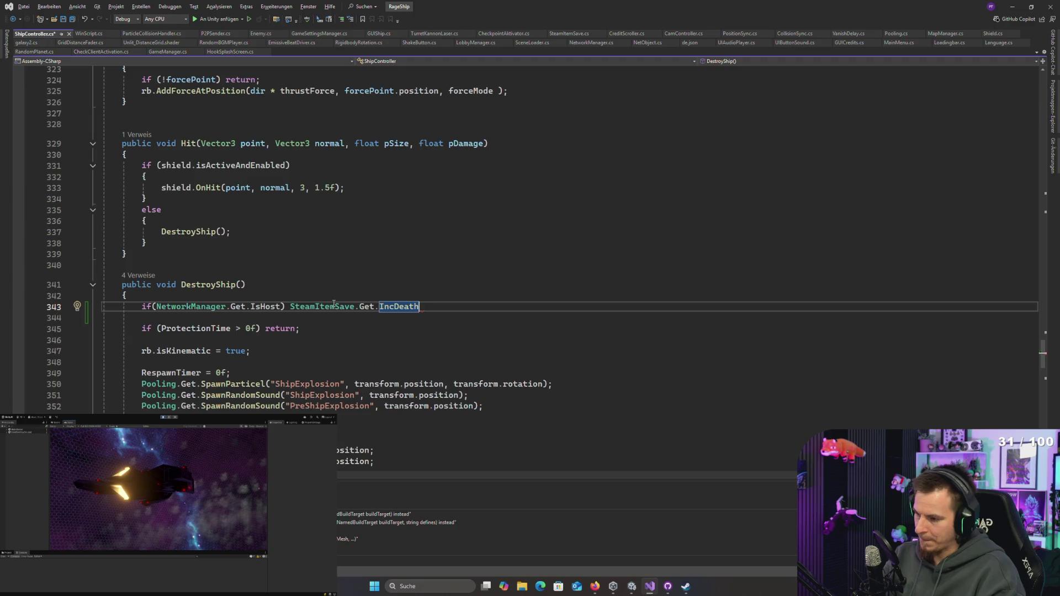
type("();")
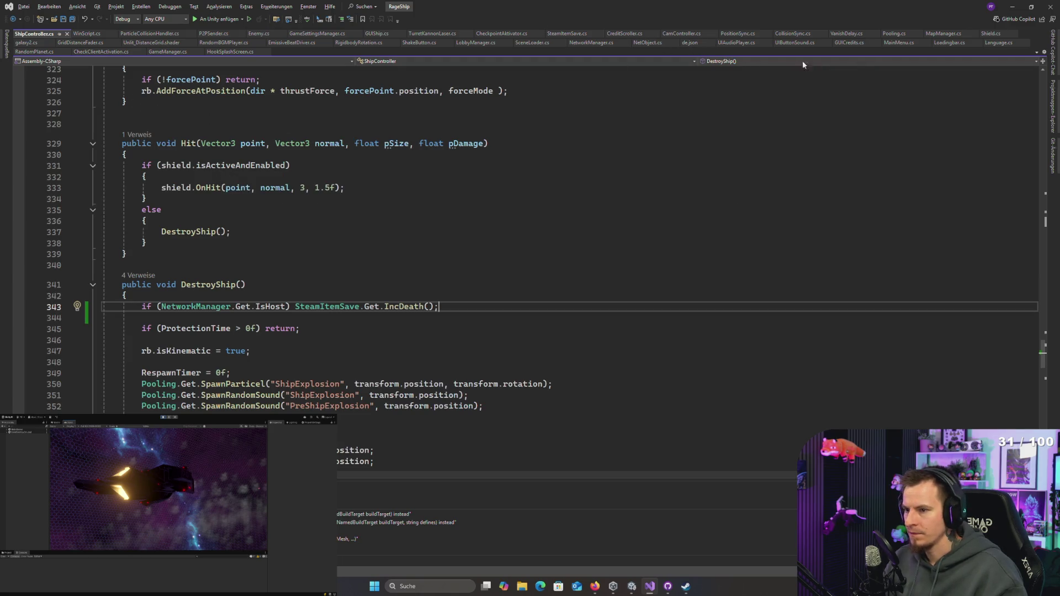
Step: In MapManager.cs, turn the DeathCount and Kisten properties into '= 0' fields and save
left_click(944, 34)
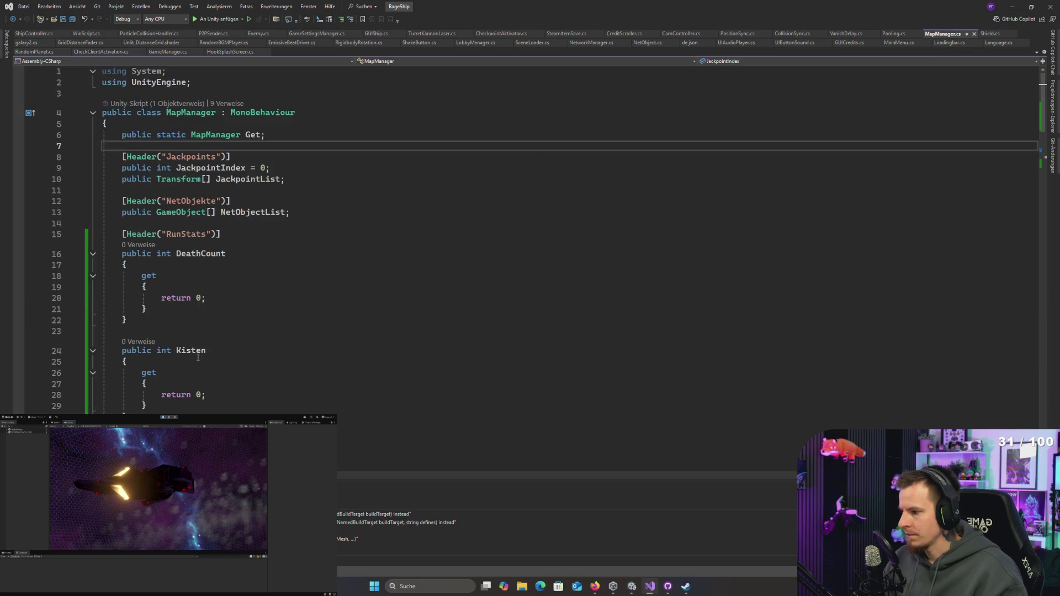
scroll(198, 357, "down", 12)
scroll(209, 321, "up", 10)
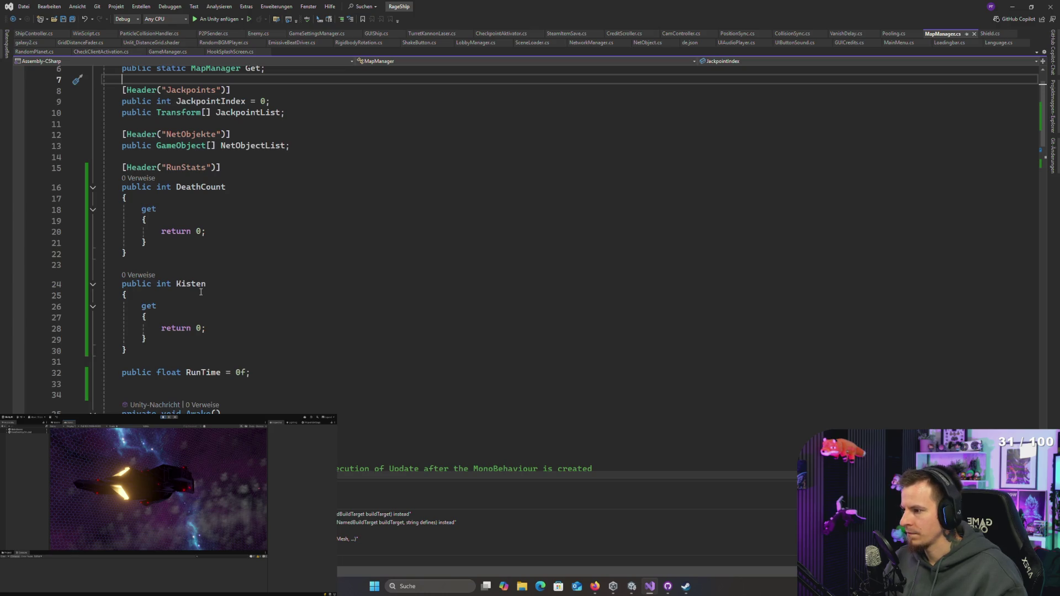
left_click(198, 233)
left_click(201, 188)
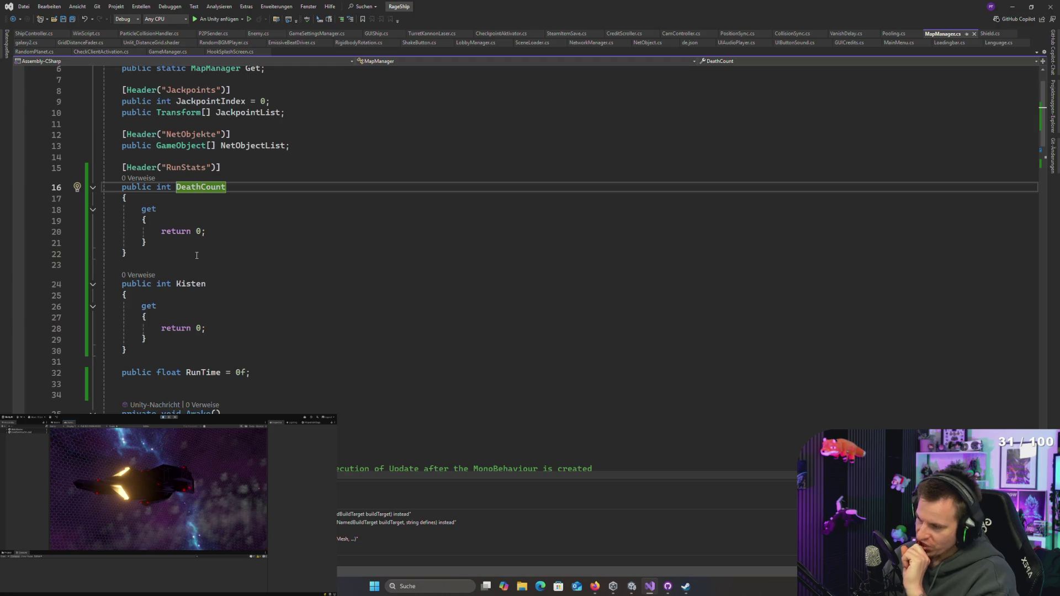
left_click_drag(155, 243, 186, 212)
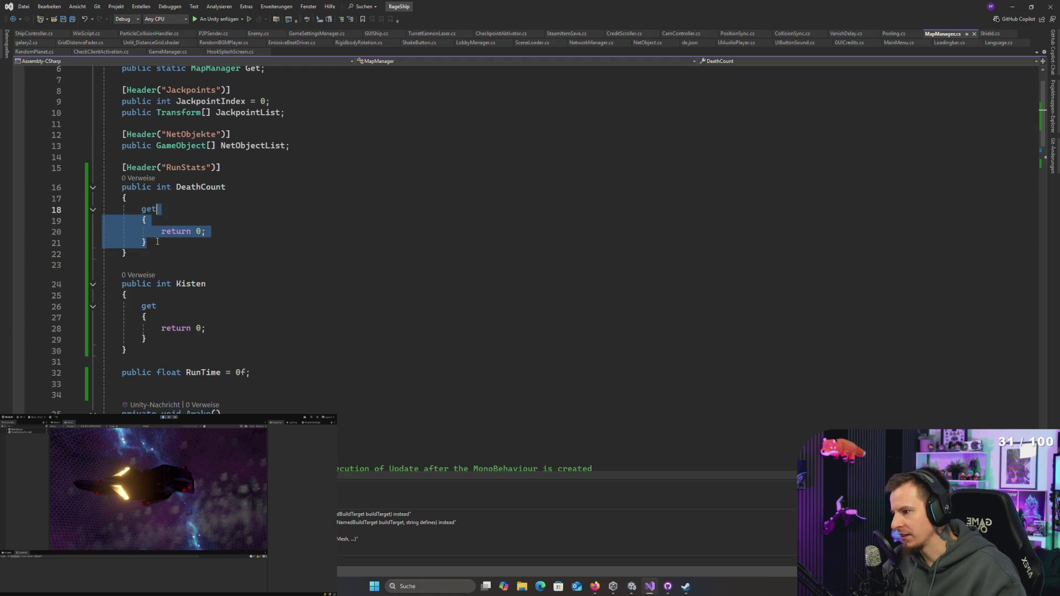
mouse_move(138, 255)
left_mouse_down()
mouse_move(128, 199)
mouse_move(228, 188)
left_mouse_up()
key("BackSpace")
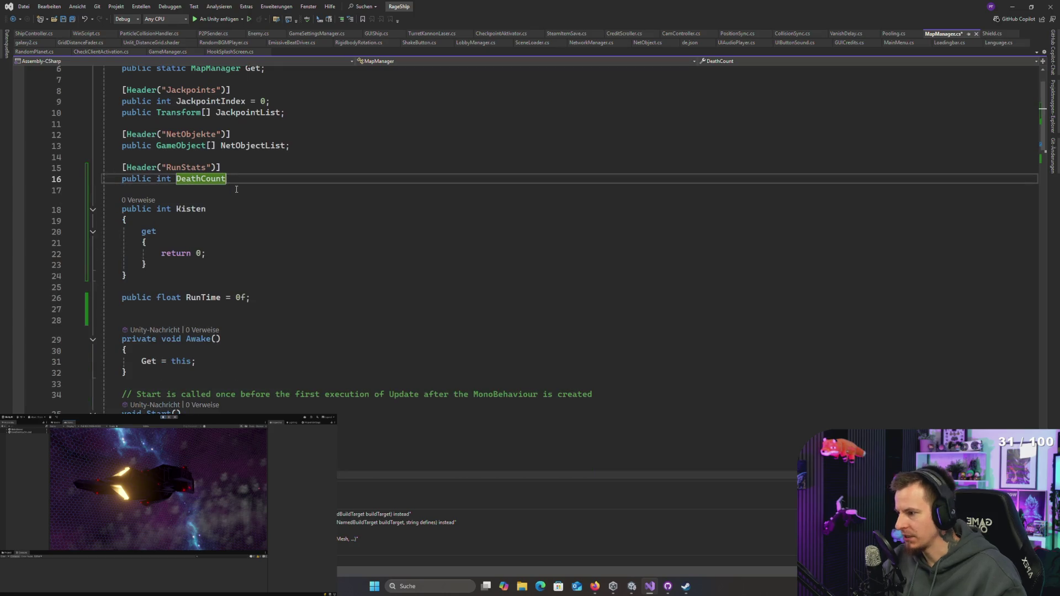
type(" = 0;")
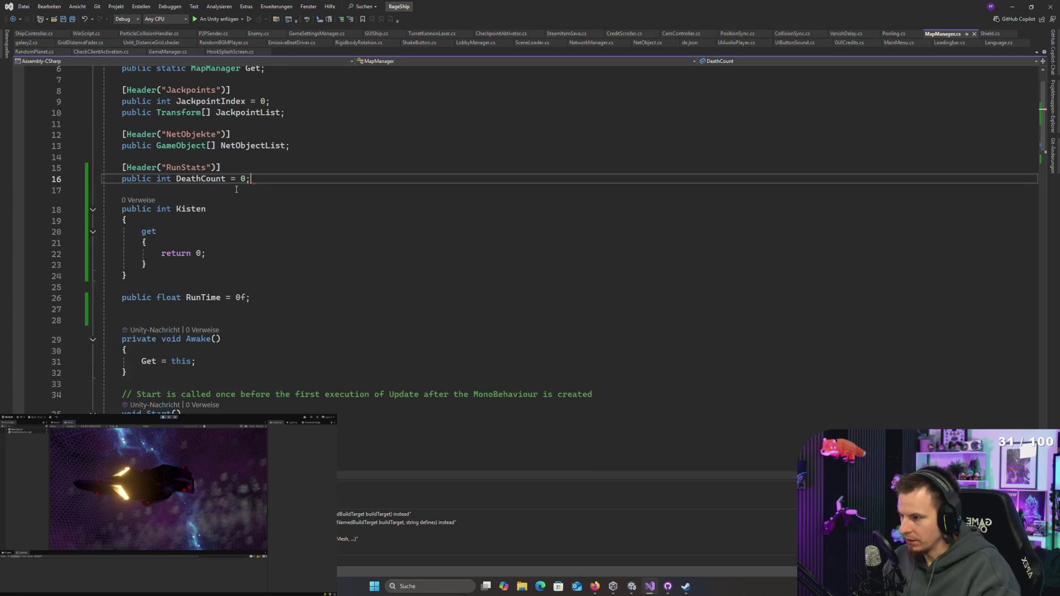
left_click_drag(128, 276, 216, 204)
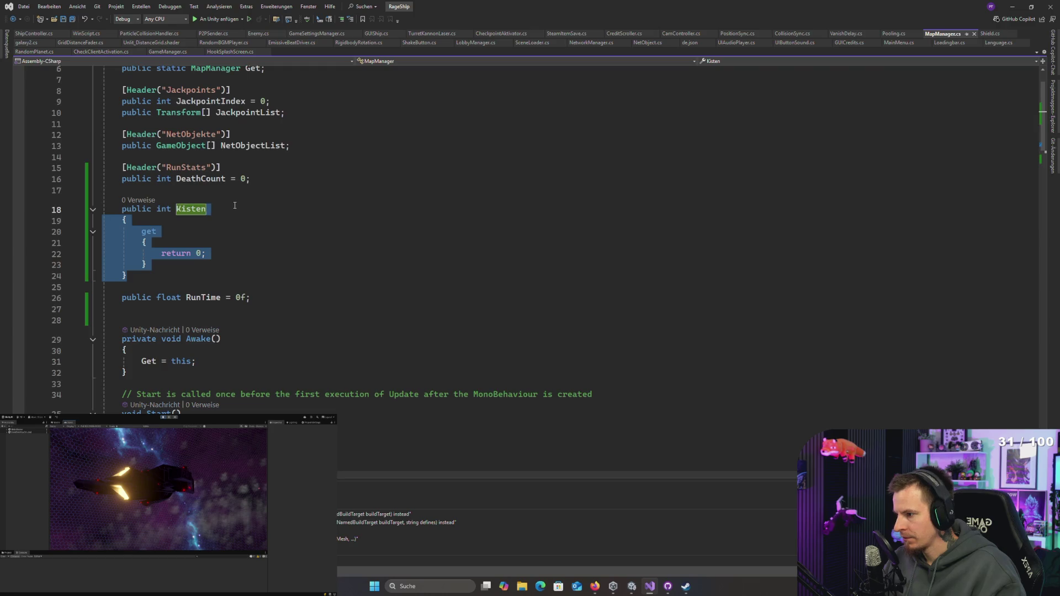
key("BackSpace")
type("=")
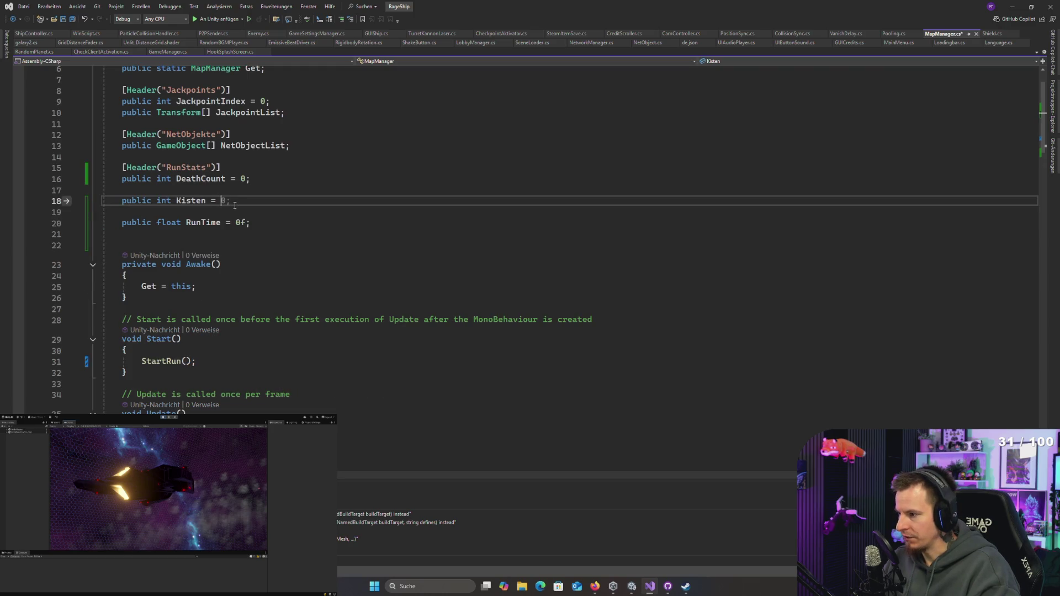
key("Tab")
key("ctrl+s")
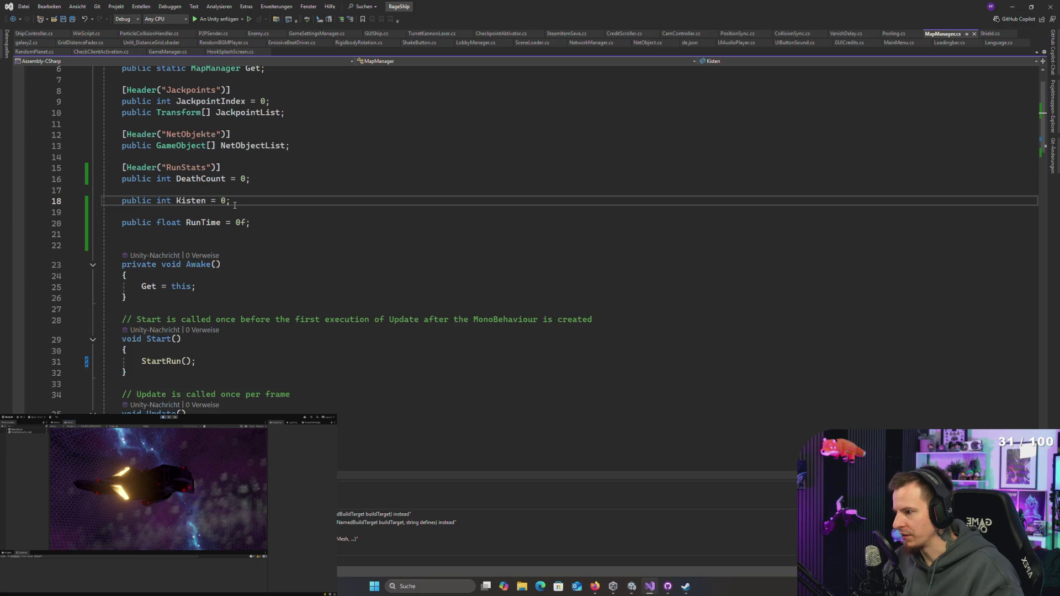
Step: Remove the blank lines around the Kisten field and save MapManager.cs
left_click(286, 176)
key("Delete")
key("Down")
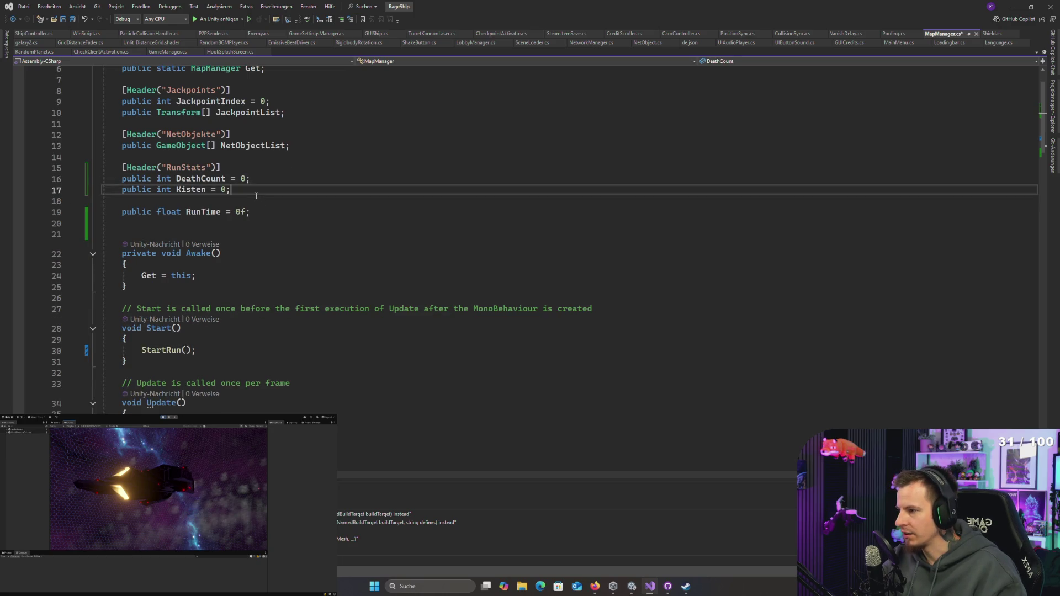
key("Delete")
left_click(265, 198)
key("ctrl+s")
scroll(225, 198, "down", 3)
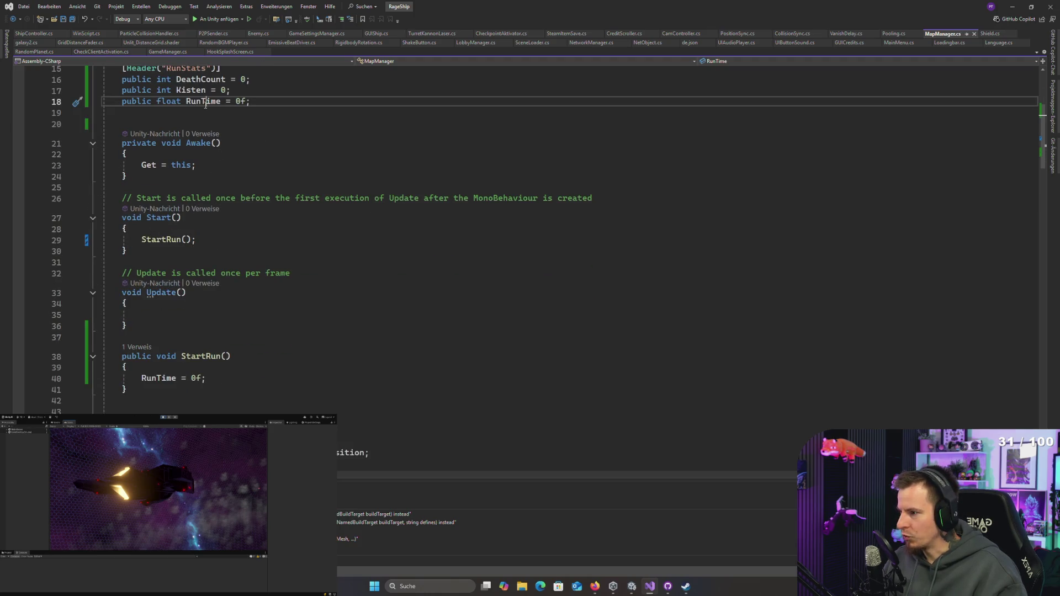
left_click_drag(253, 102, 266, 95)
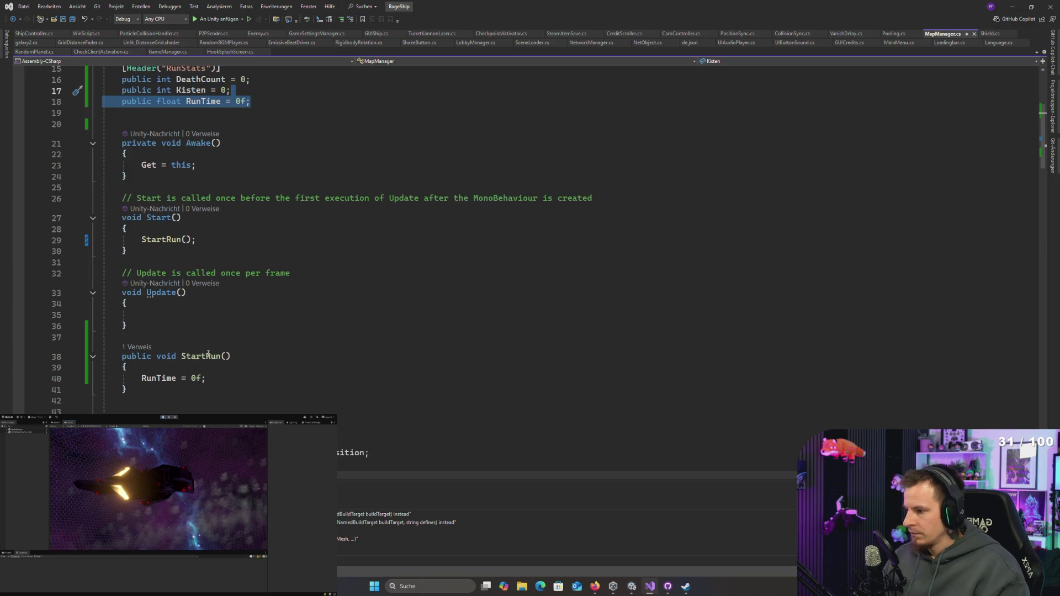
scroll(217, 347, "down", 4)
scroll(203, 283, "up", 5)
left_click(199, 113)
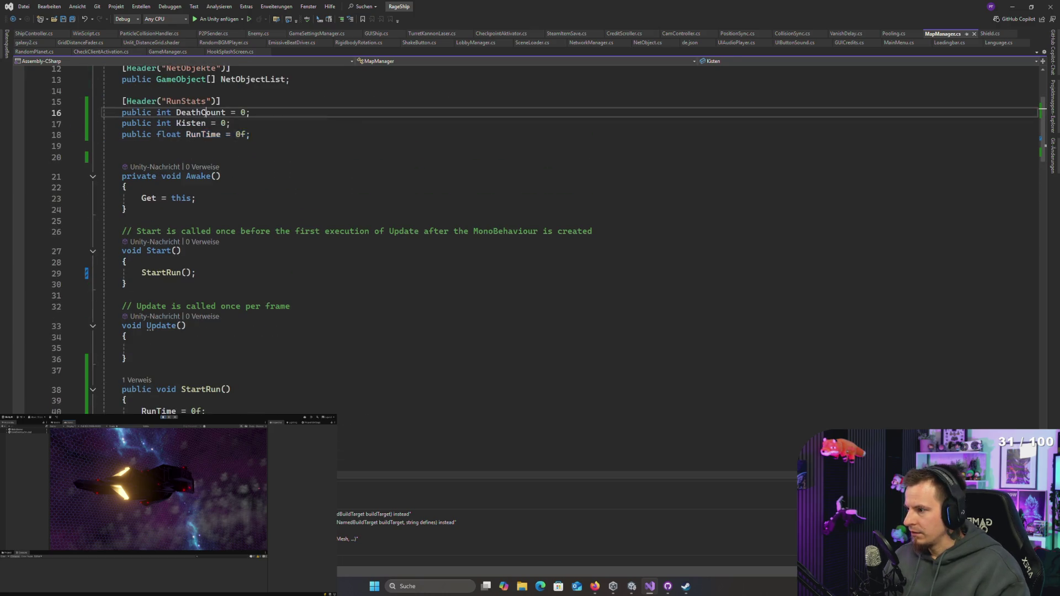
scroll(185, 304, "down", 5)
Step: Add 'DeathCount = 0;' and 'Kisten = 0;' resets at the start of StartRun and save
left_click(166, 238)
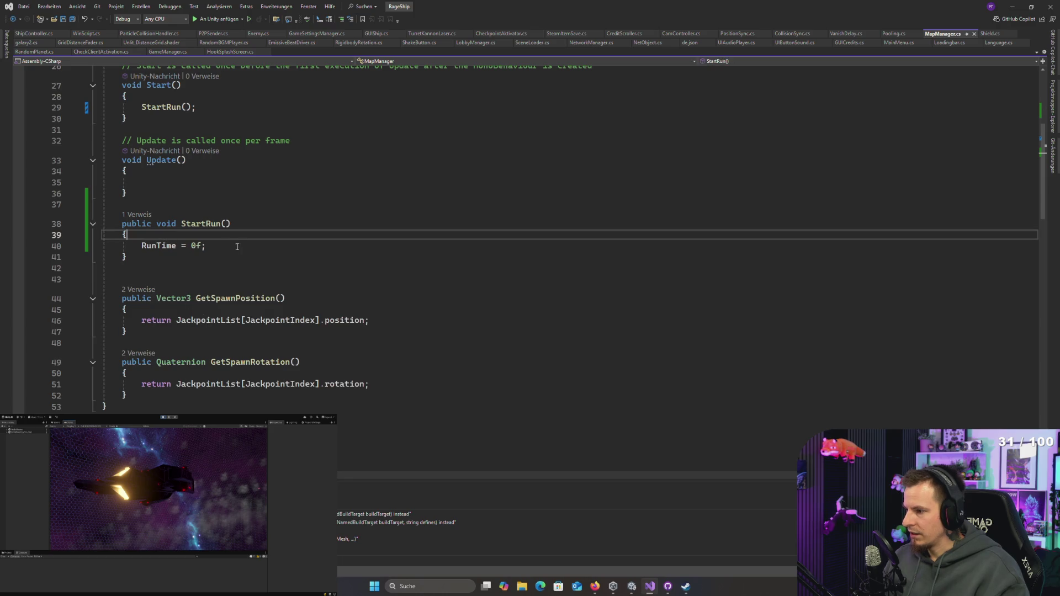
key("Return")
type("DeathCount = 0f;")
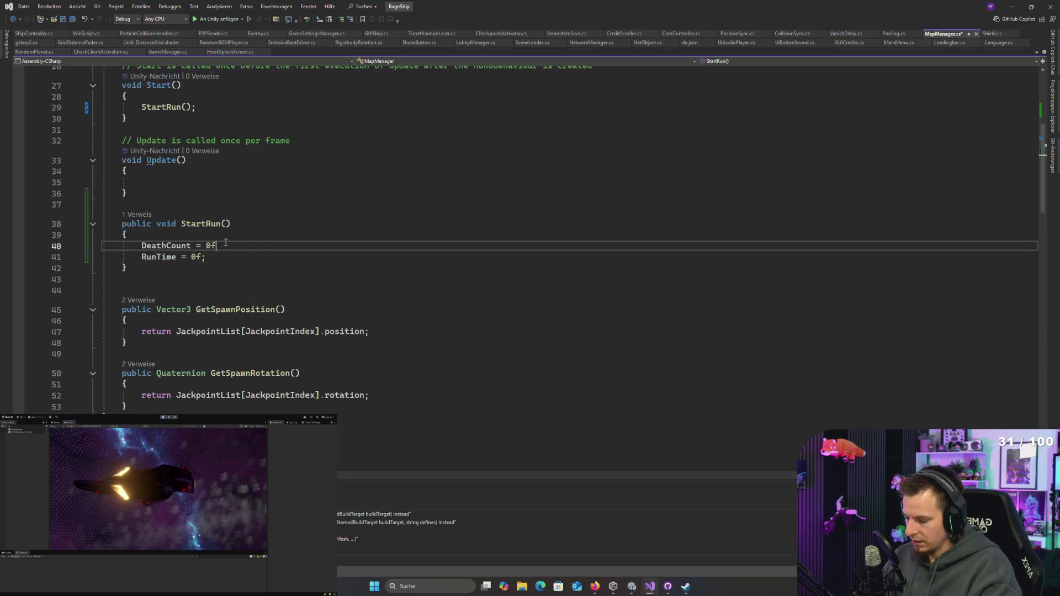
key("Return")
type("Kisten")
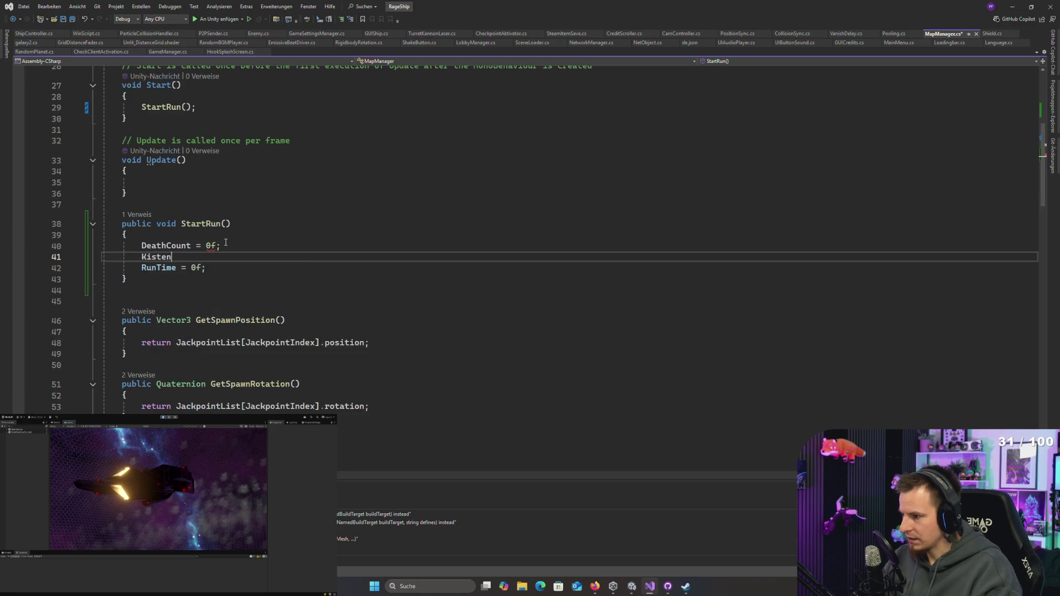
type(" = 0;")
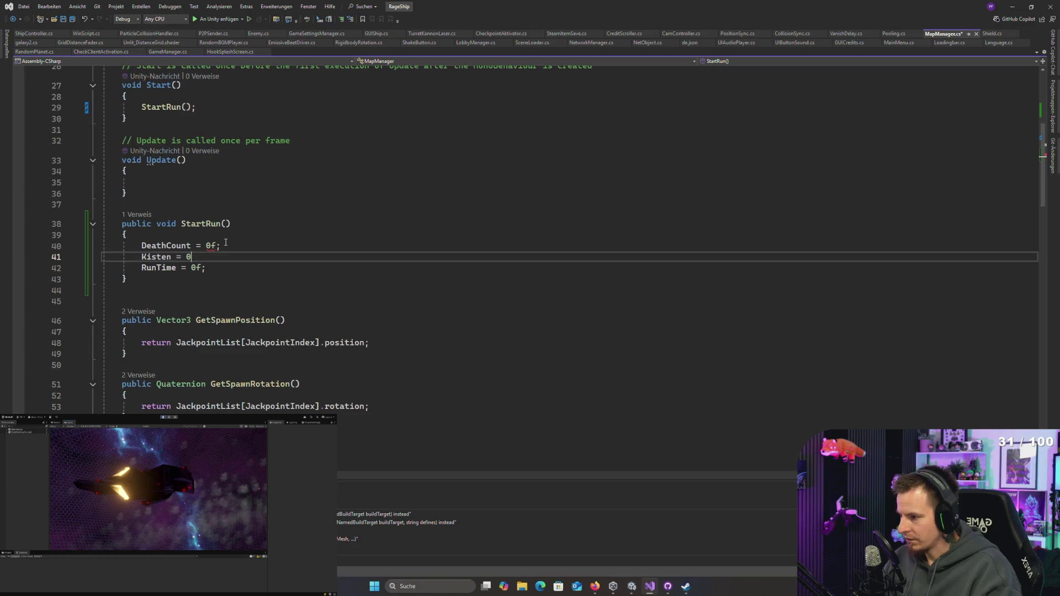
key("Up")
key("BackSpace")
key("ctrl+s")
Step: Call SteamItemSave.Get.ClearRun() after the RunTime reset in StartRun, save, and return to ShipController.cs
left_click(222, 267)
scroll(221, 267, "up", 2)
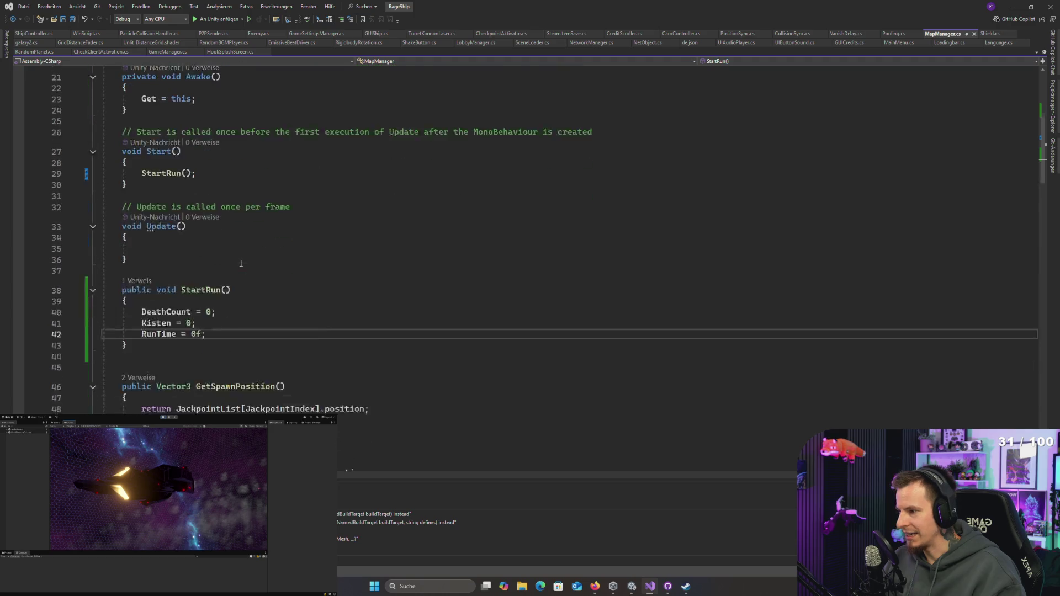
scroll(243, 260, "down", 4)
key("Return")
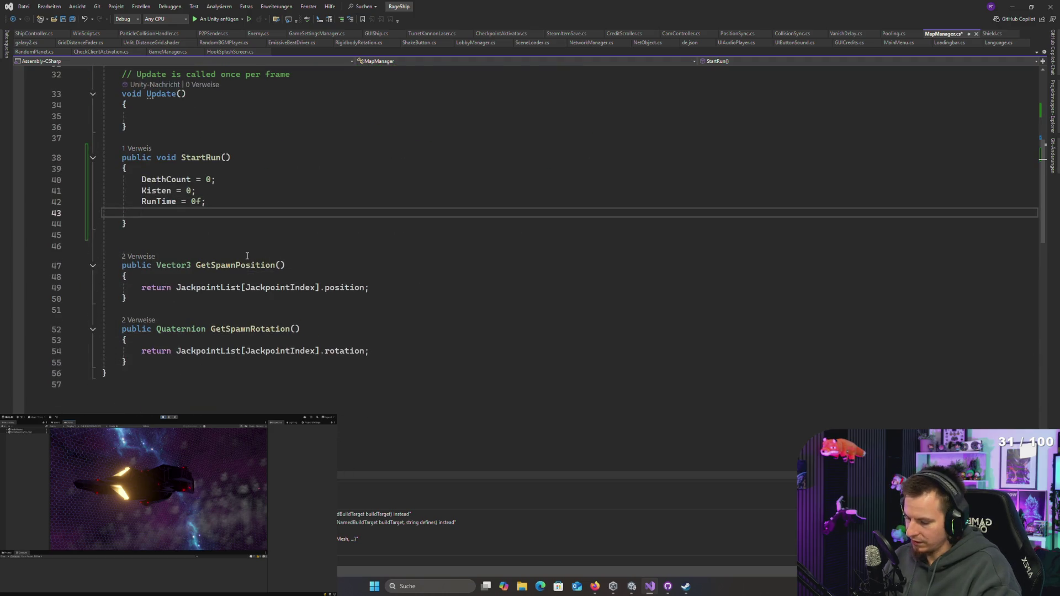
type("SteamItemSave")
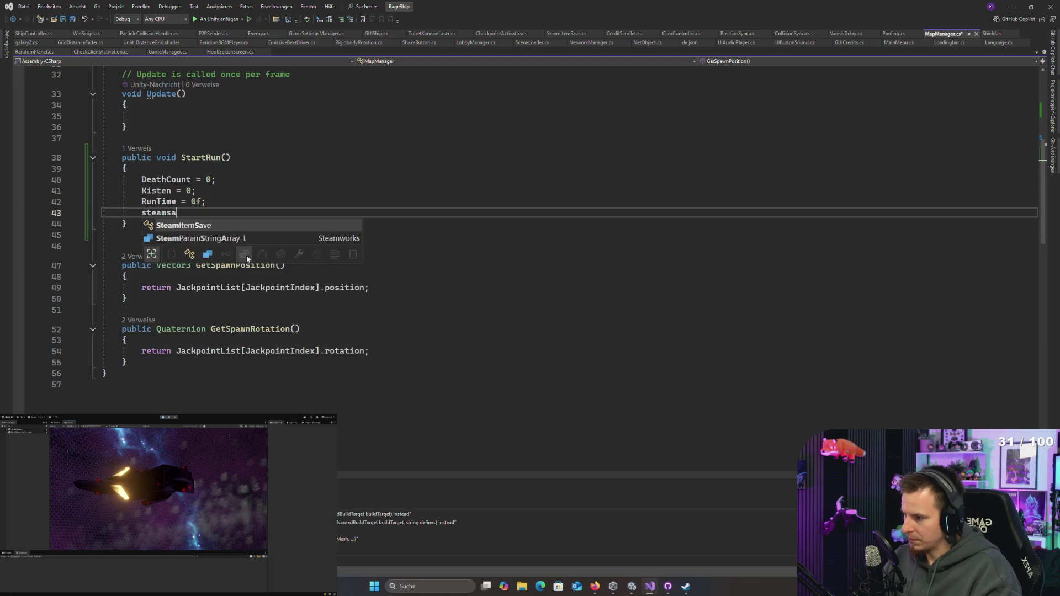
type(".Get.clea")
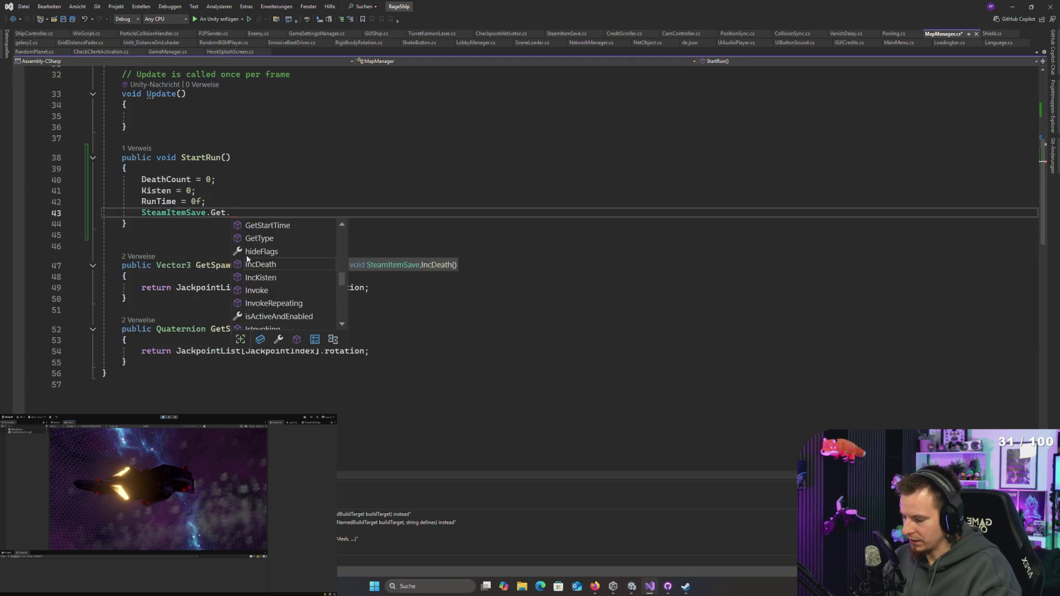
key("Tab")
type("();")
key("ctrl+s")
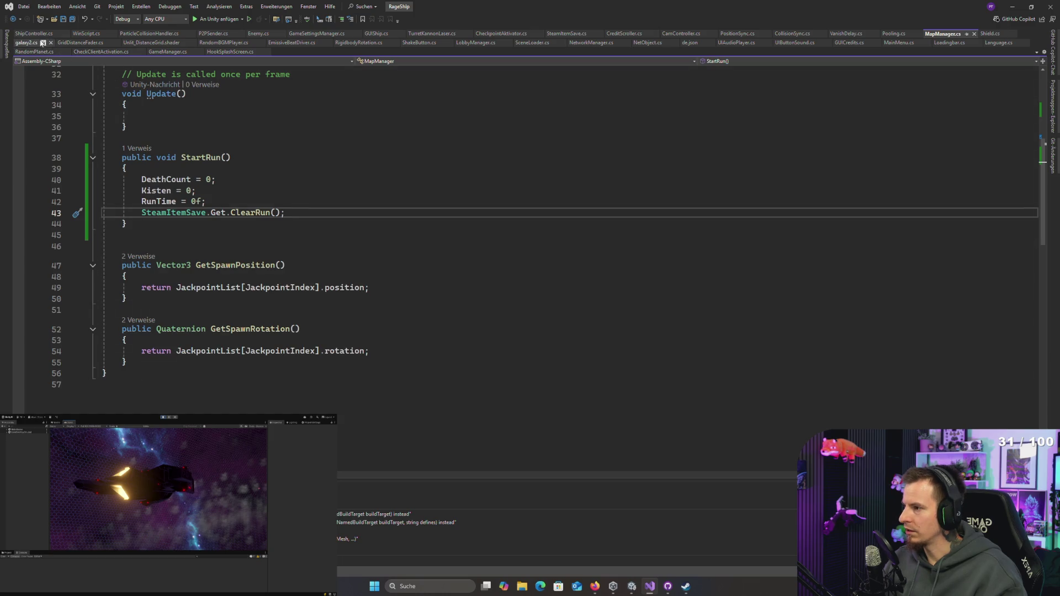
left_click(33, 33)
left_click(293, 307)
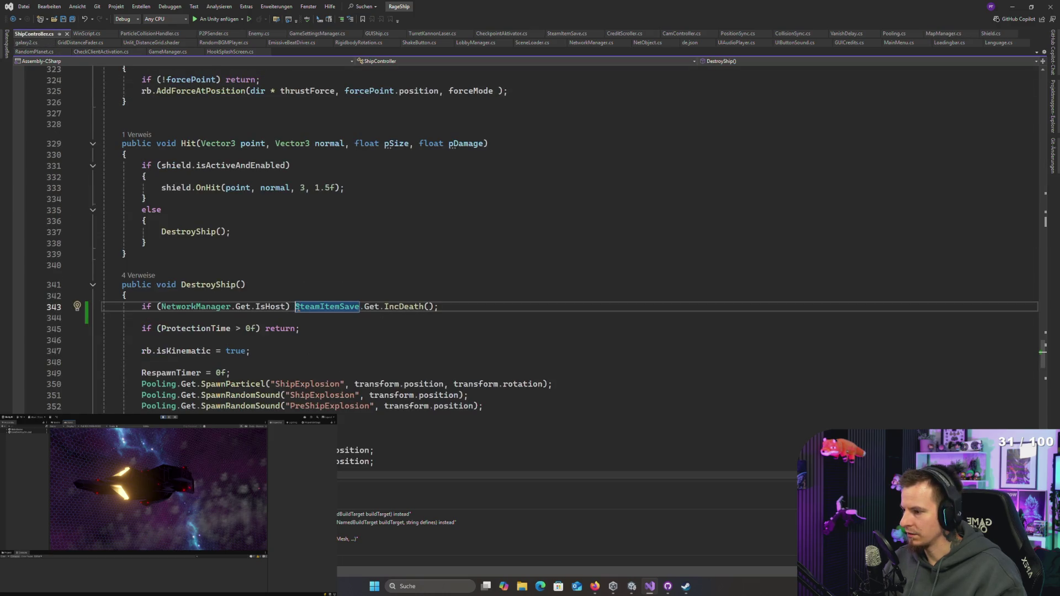
Step: Brace the IsHost block in DestroyShip and add MapManager.Get.DeathCount++ after IncDeath
key("Return")
type("{")
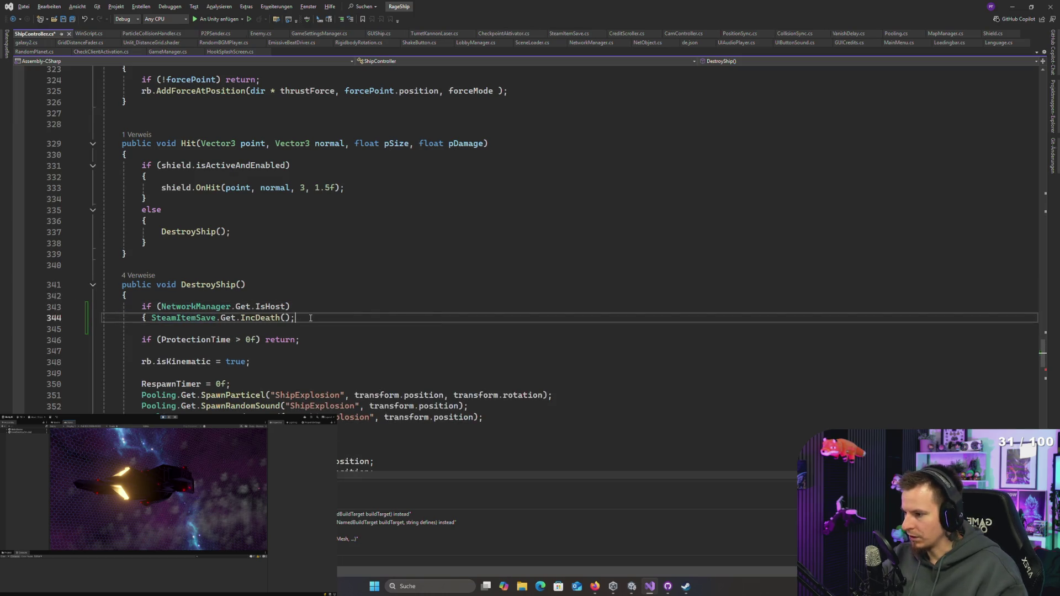
key("Return")
key("End")
key("Return")
type("}")
left_click(330, 328)
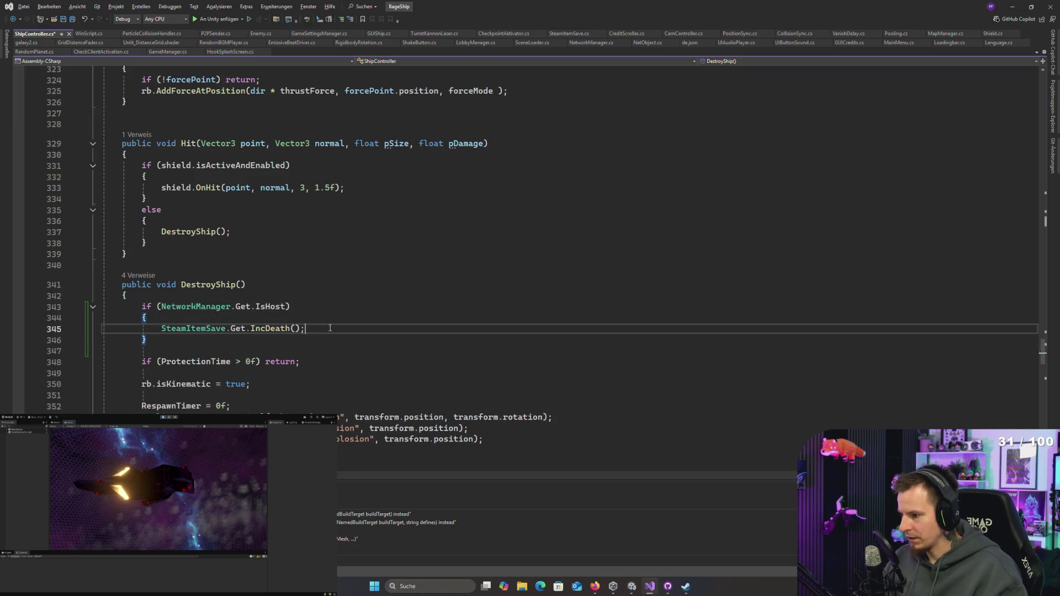
key("Return")
type("MapManager.")
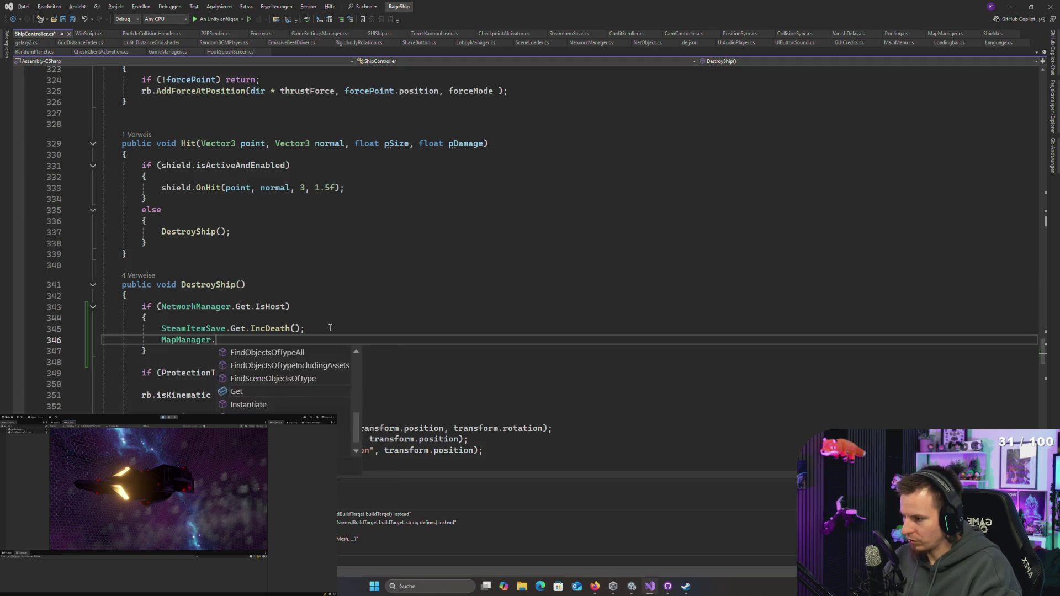
type("Get.Death")
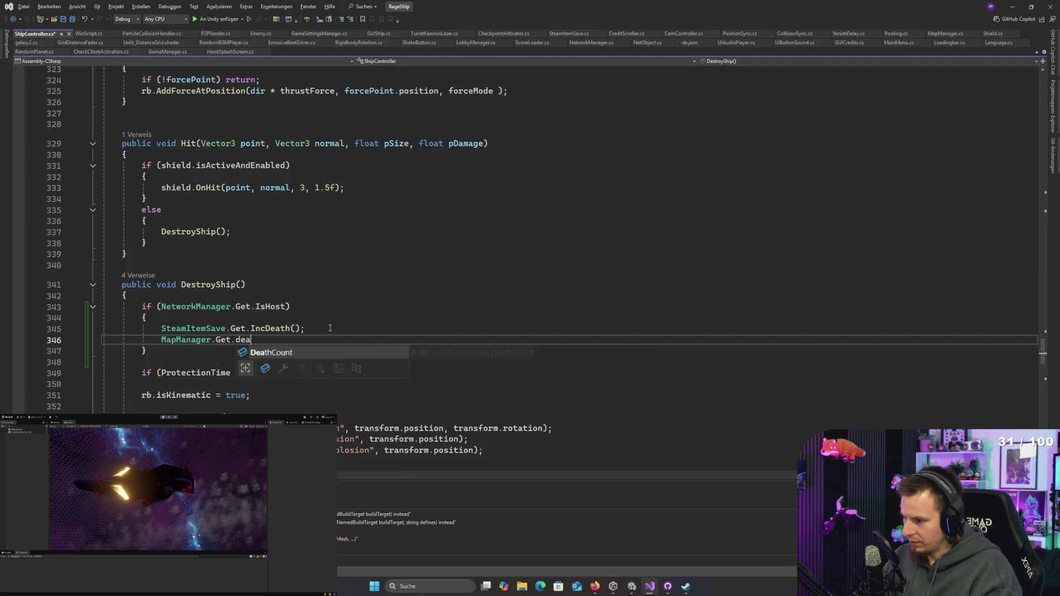
key("Tab")
type("++")
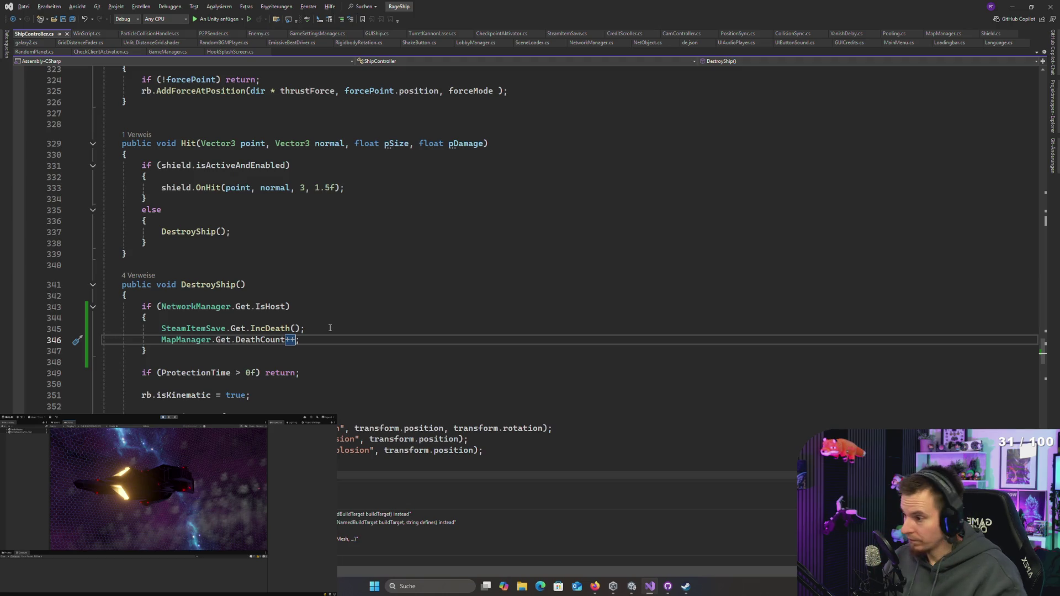
Step: Add a MapManager.Get.UpdateHud() call and generate the missing UpdateHud method via Quick Actions
mouse_move(262, 339)
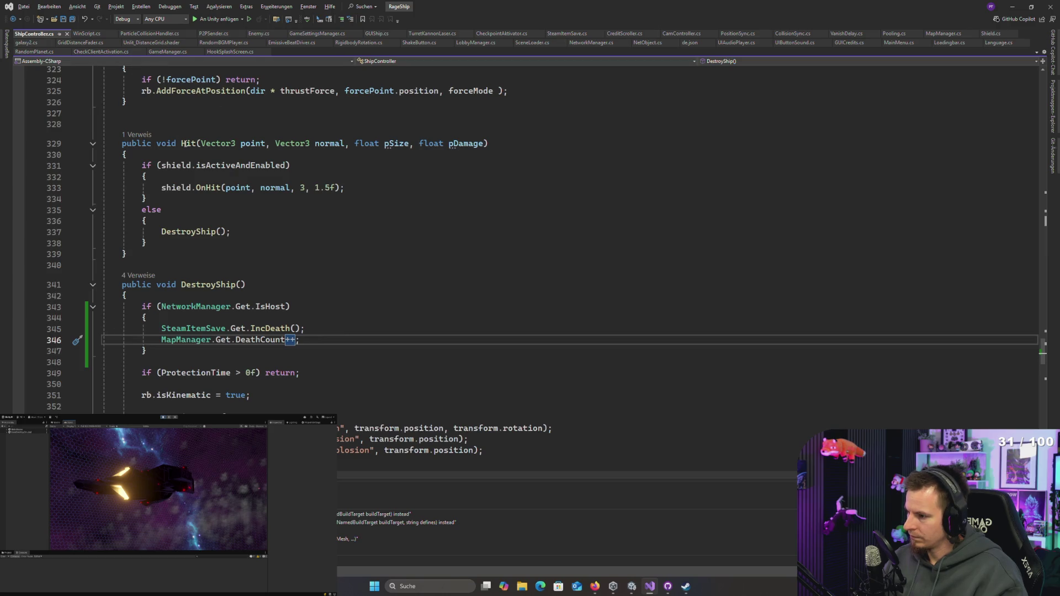
mouse_move(193, 149)
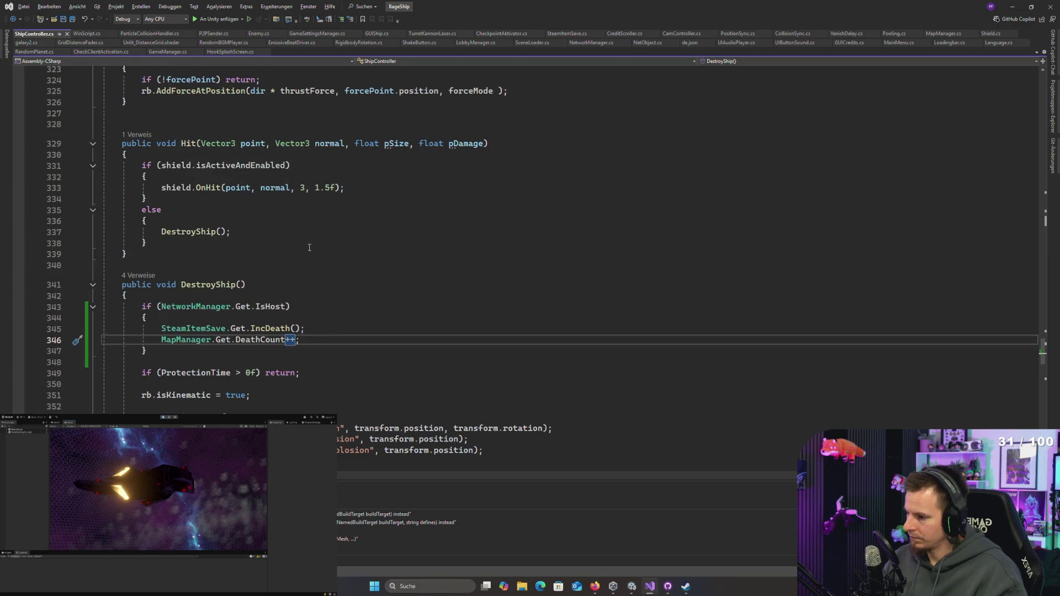
key("alt+Tab")
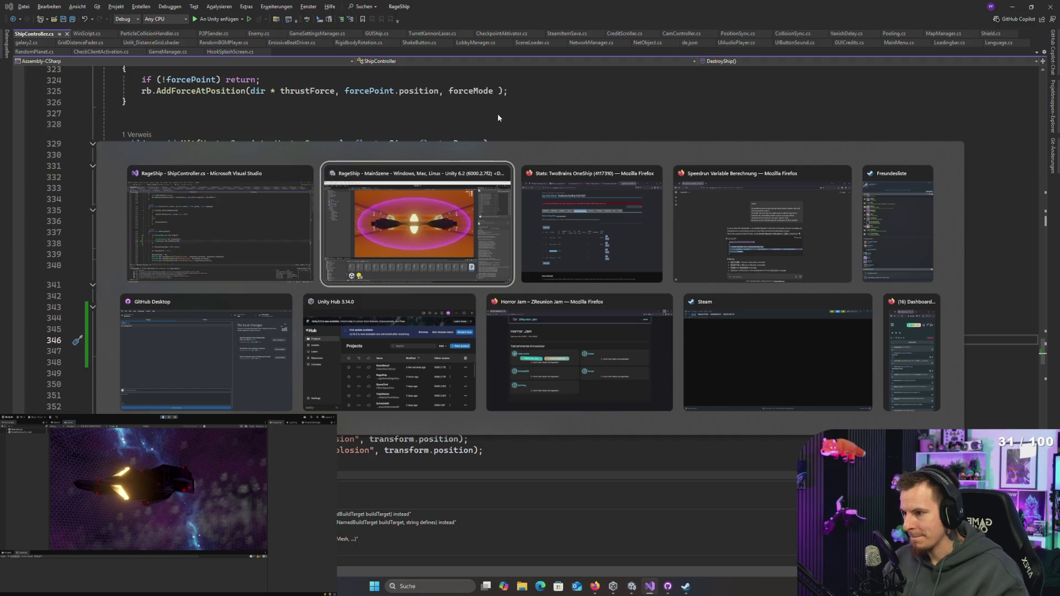
key("Escape")
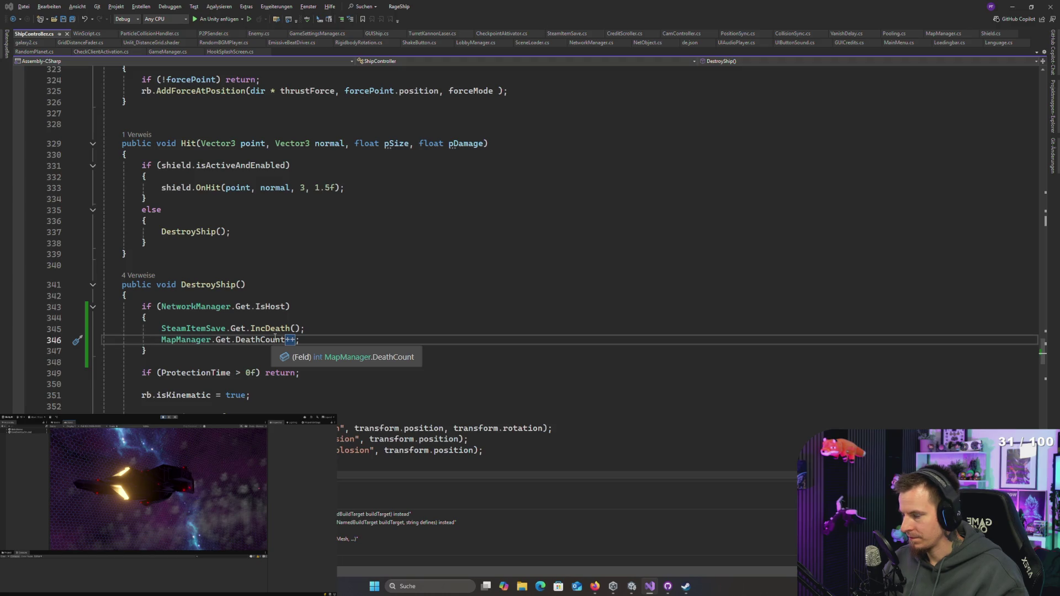
left_click(314, 338)
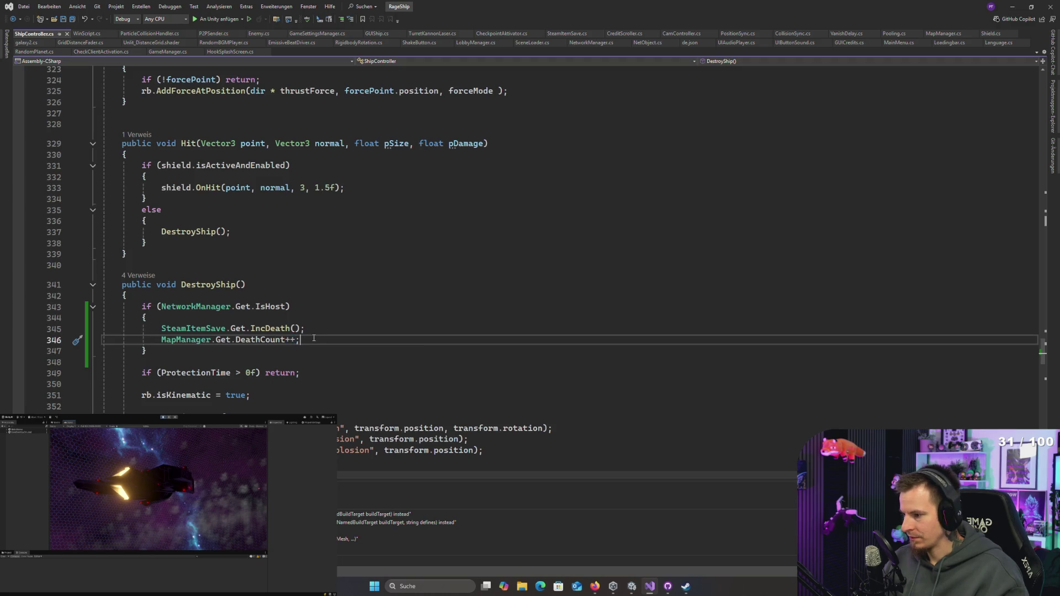
key("Return")
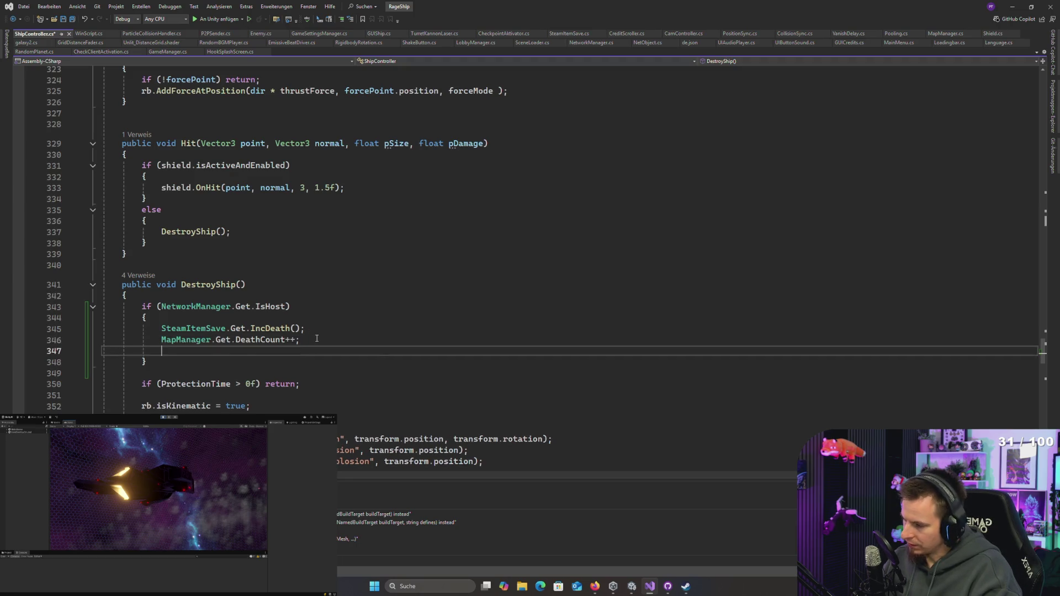
type("Map")
key("Tab")
key("Tab")
key("BackSpace")
key("BackSpace")
key("BackSpace")
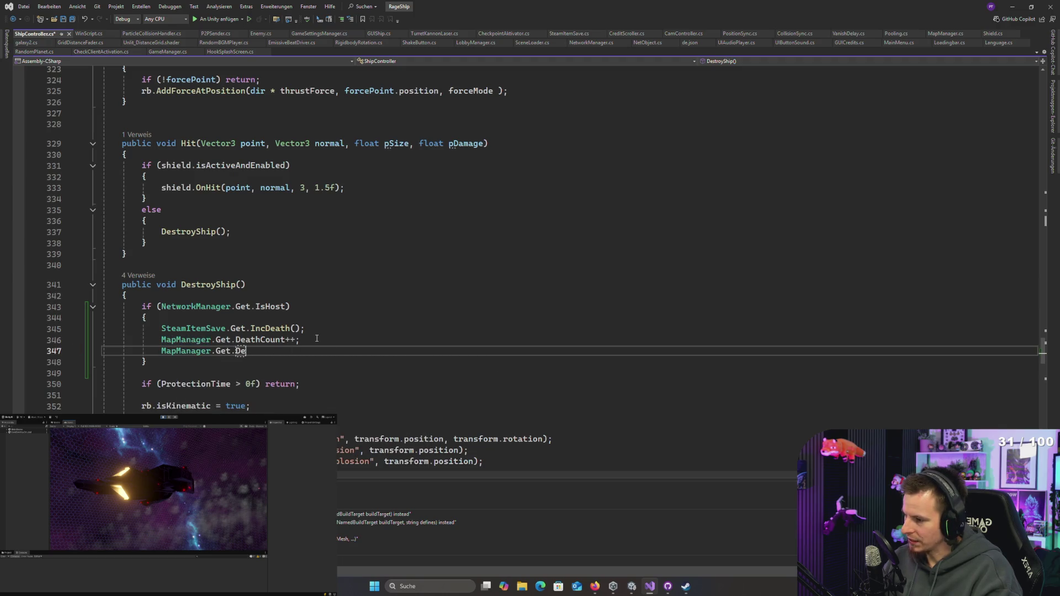
type("Updat")
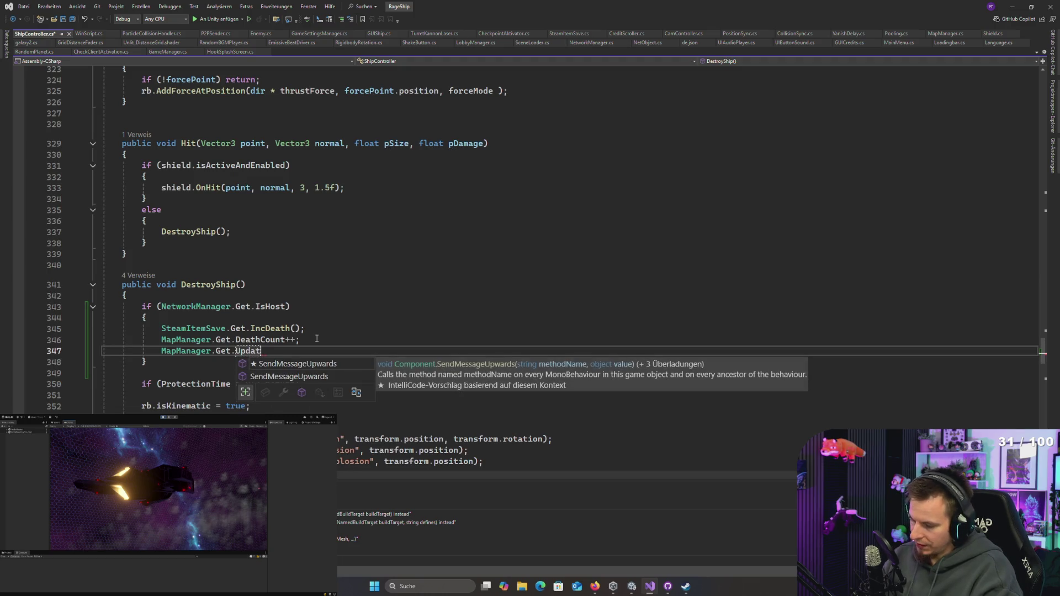
type("eHud();")
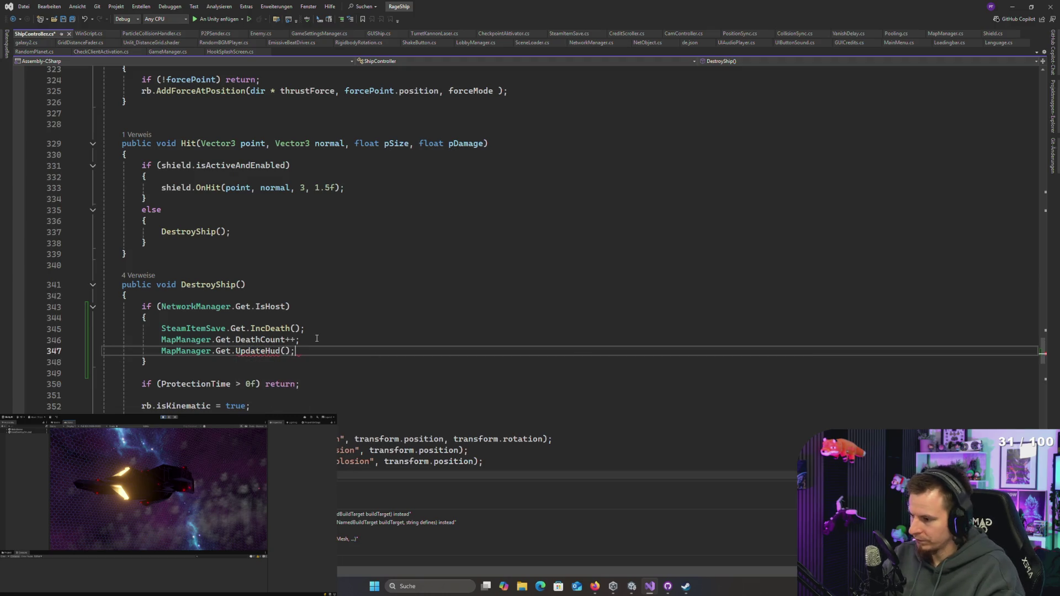
key("ctrl+period")
left_click(166, 368)
left_click(415, 326)
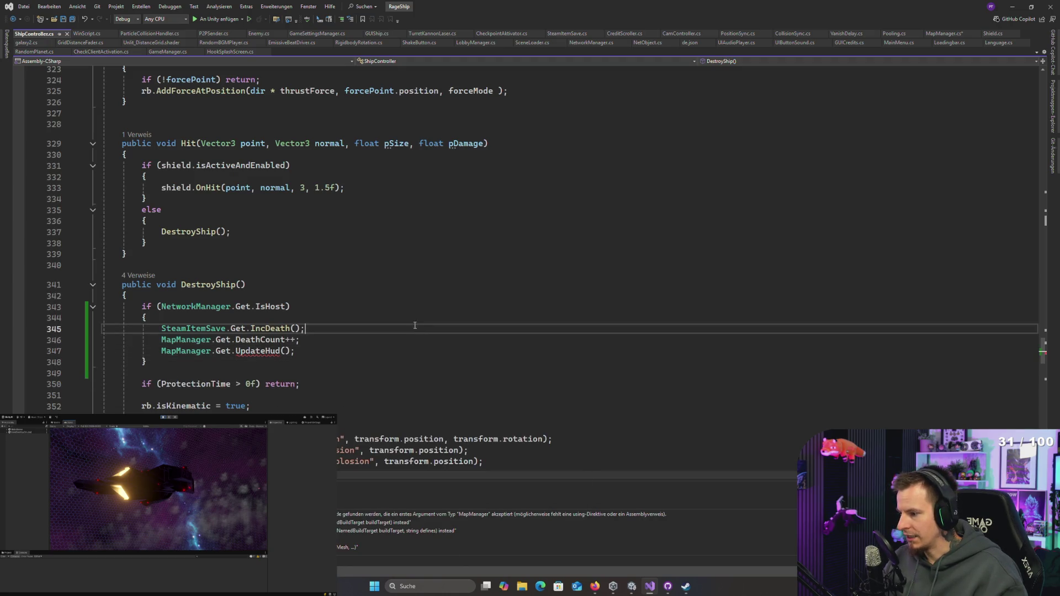
left_click(267, 353)
key("F12")
Step: Change UpdateHud from internal to public and delete its placeholder throw line
double_click(142, 269)
type("public void UpdateHud(")
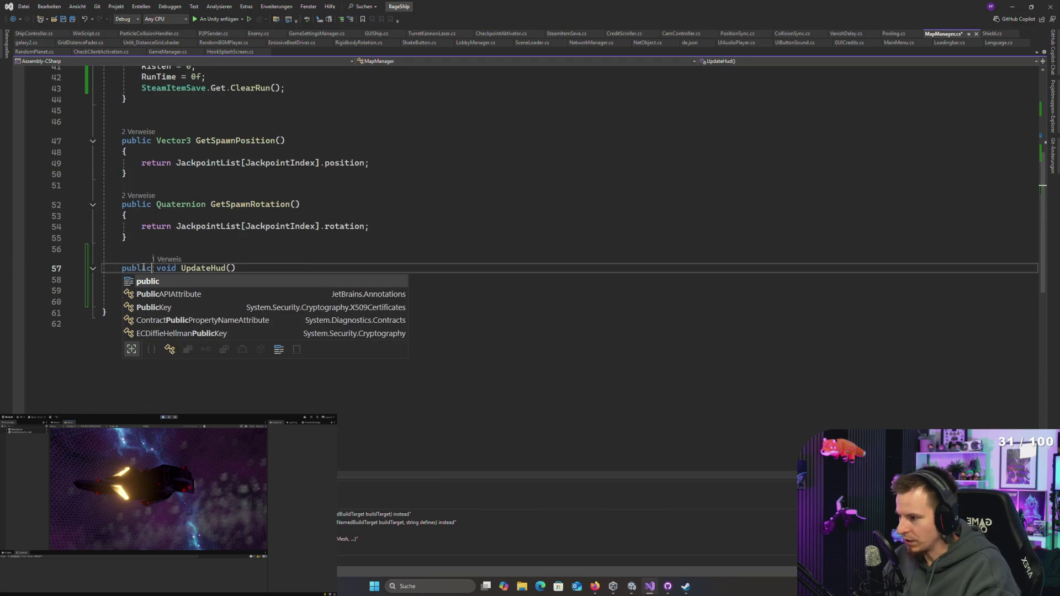
key("Escape")
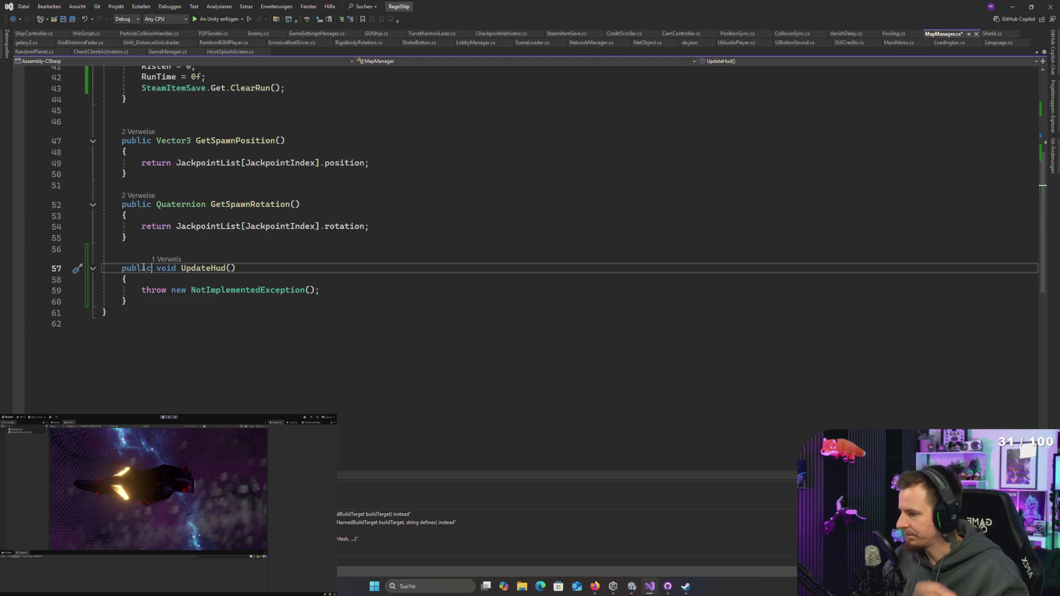
left_click_drag(350, 290, 135, 290)
key("BackSpace")
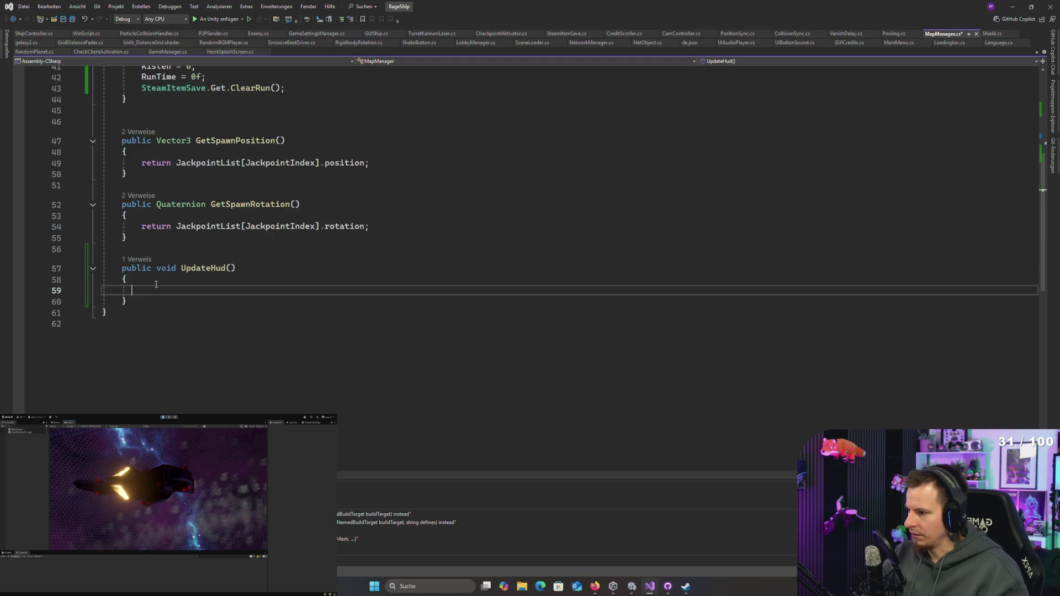
scroll(276, 235, "up", 15)
left_click(285, 268)
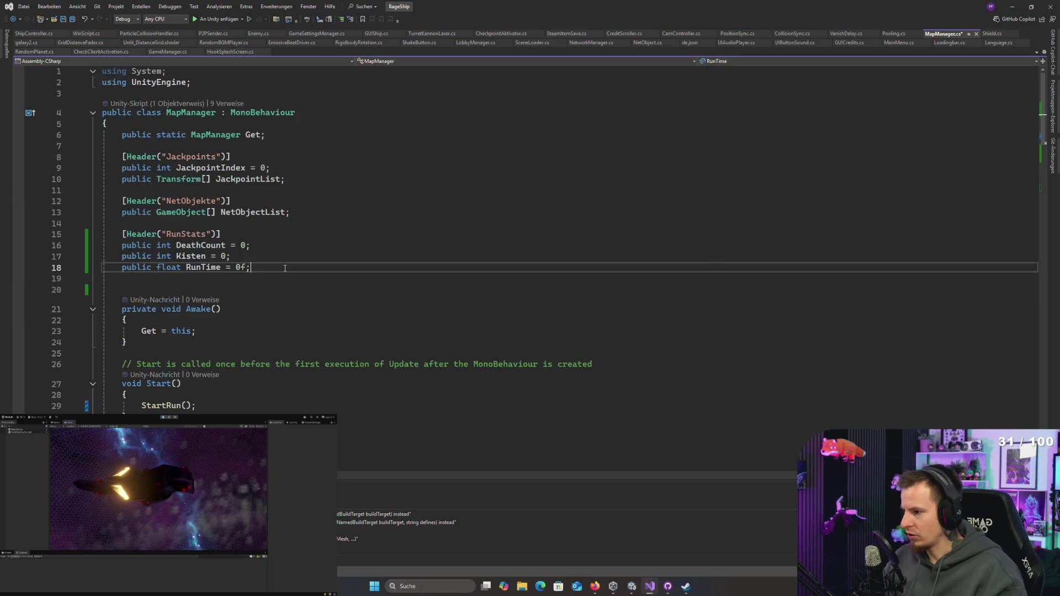
Step: Add a [Header("HUD Gameobjects")] attribute below the RunTime field and save
key("Return")
key("Return")
type("[]")
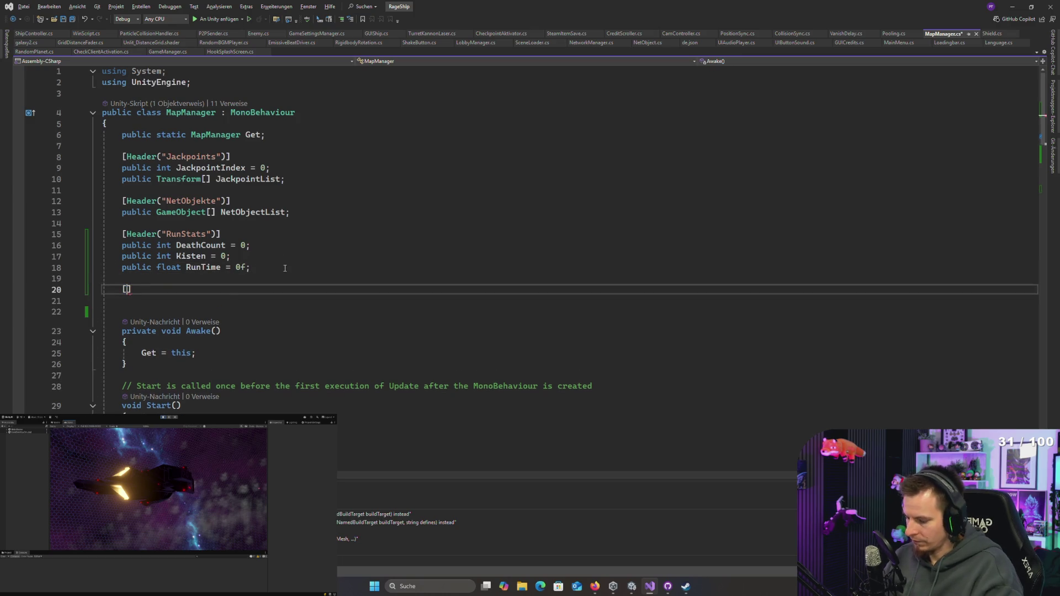
type("Header(\"")
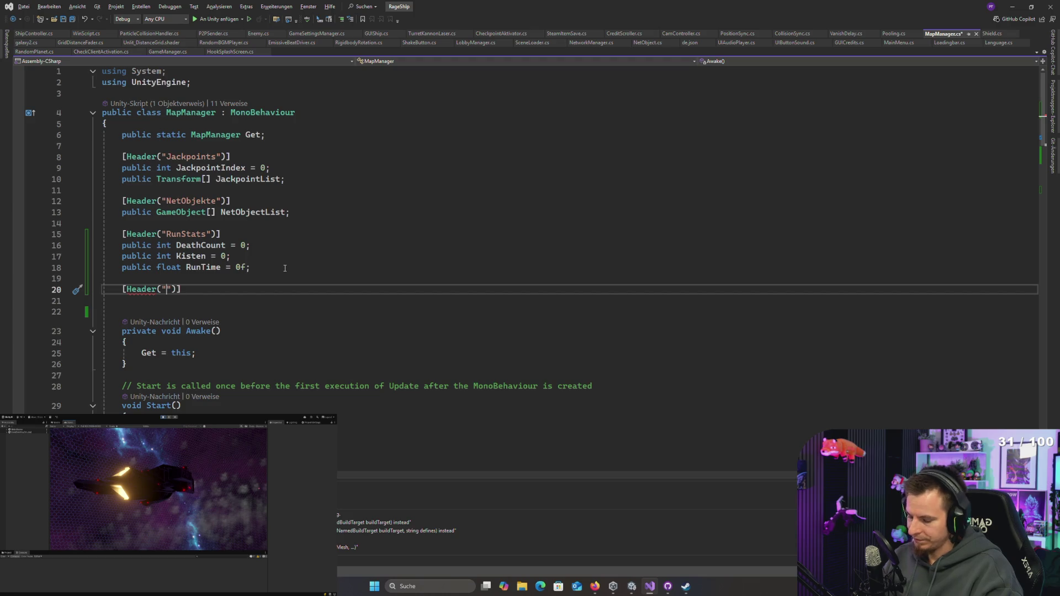
type("HUD ")
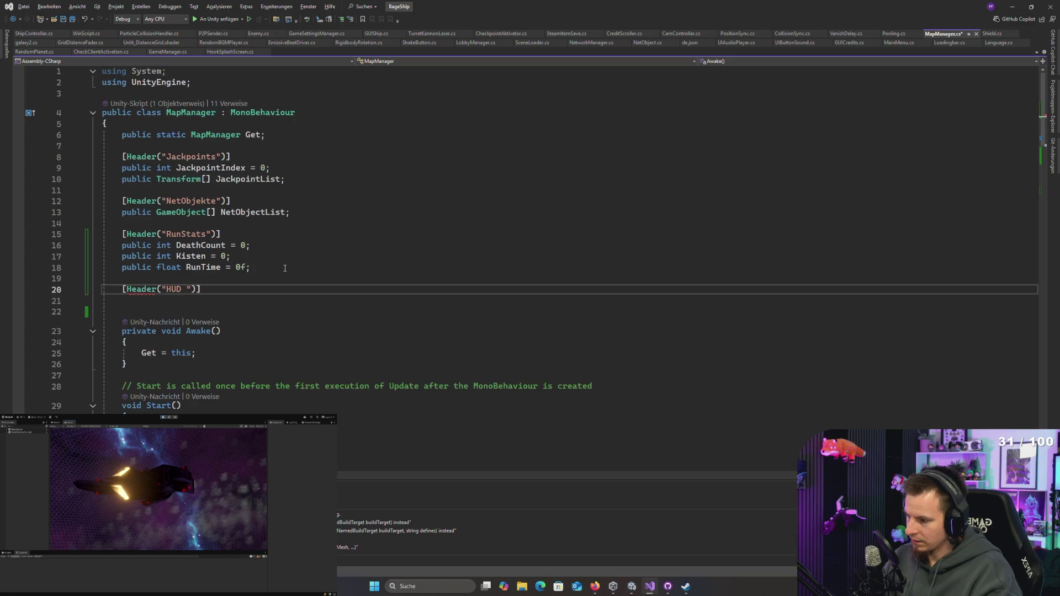
type("Game")
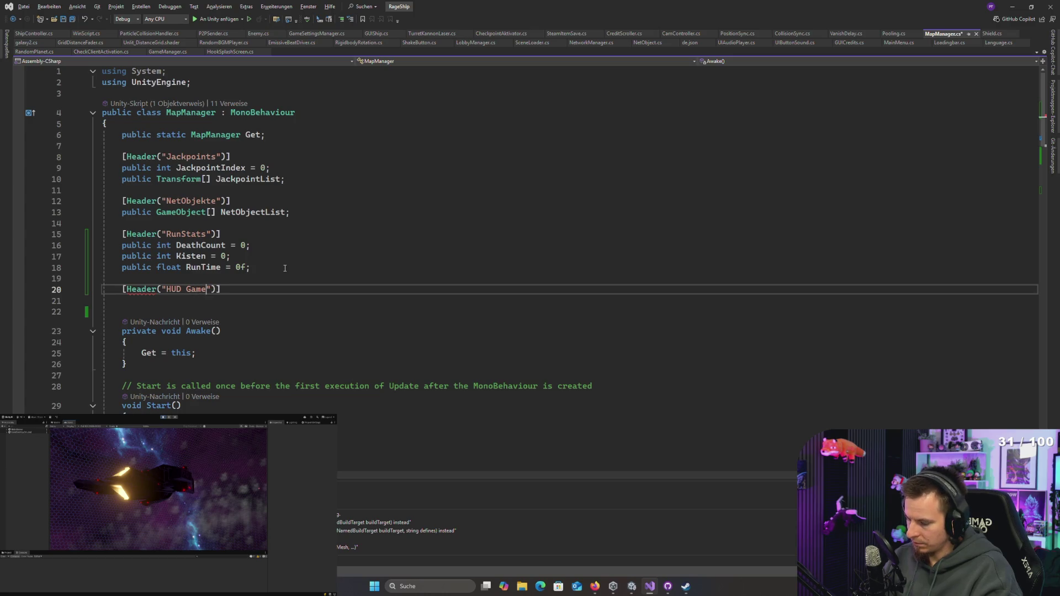
type("objects")
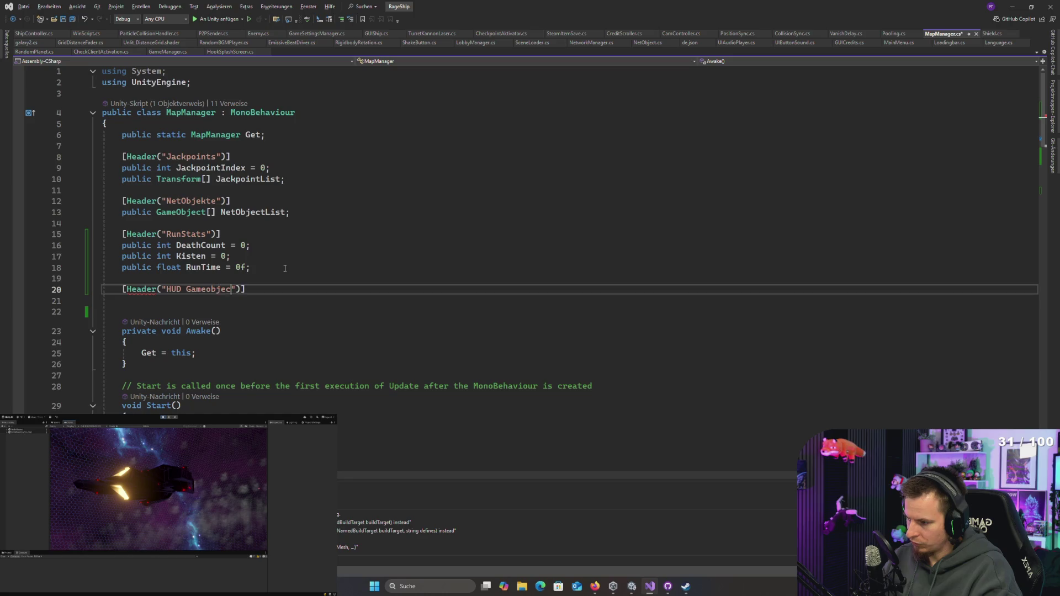
key("Left")
key("Left")
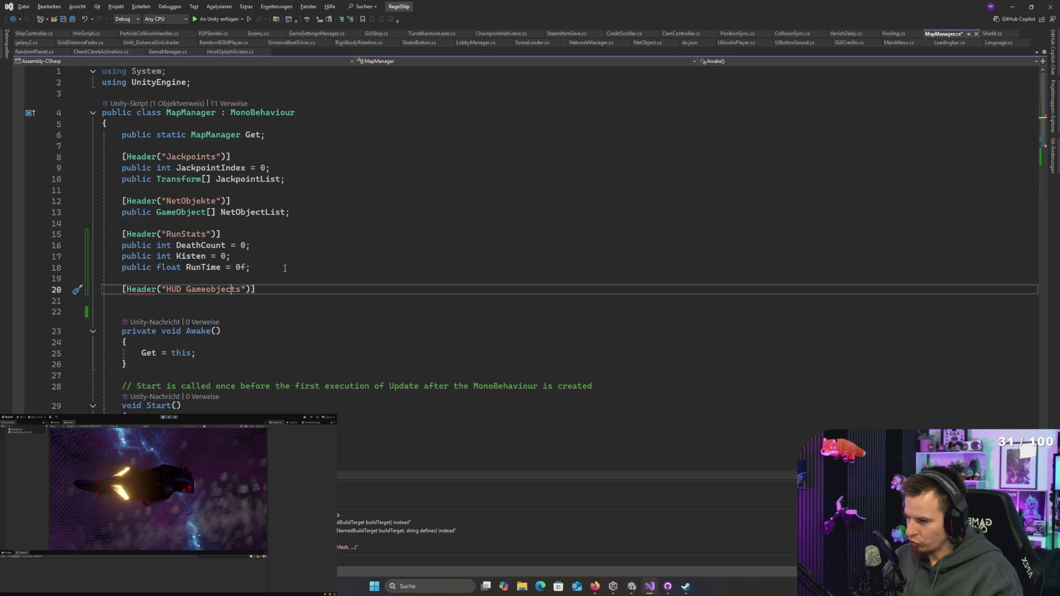
key("ctrl+s")
Step: Declare a public TMP_Text tmpDeath field under the HUD header
key("Return")
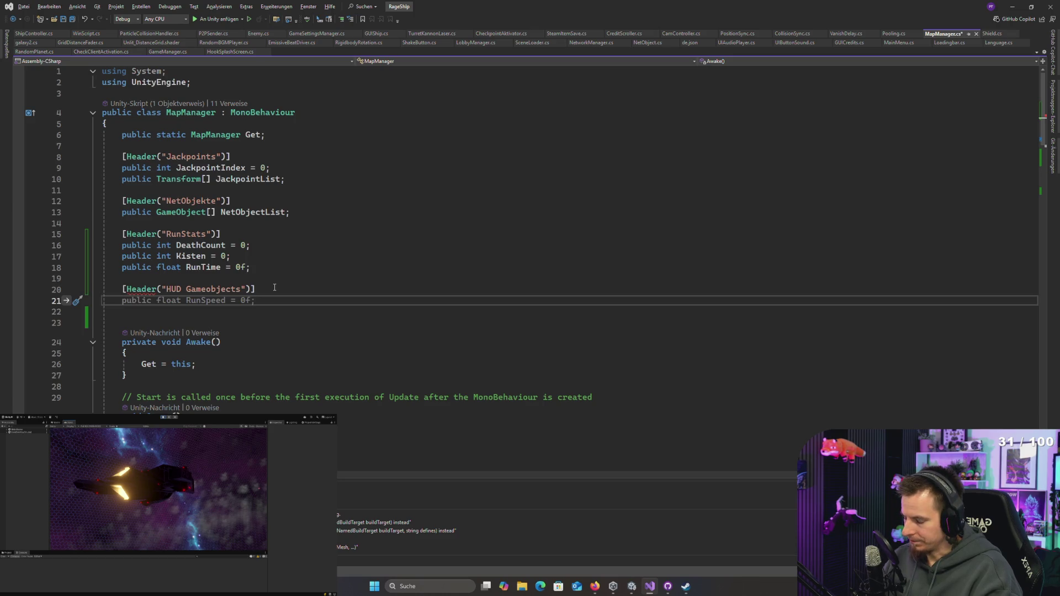
type("public T")
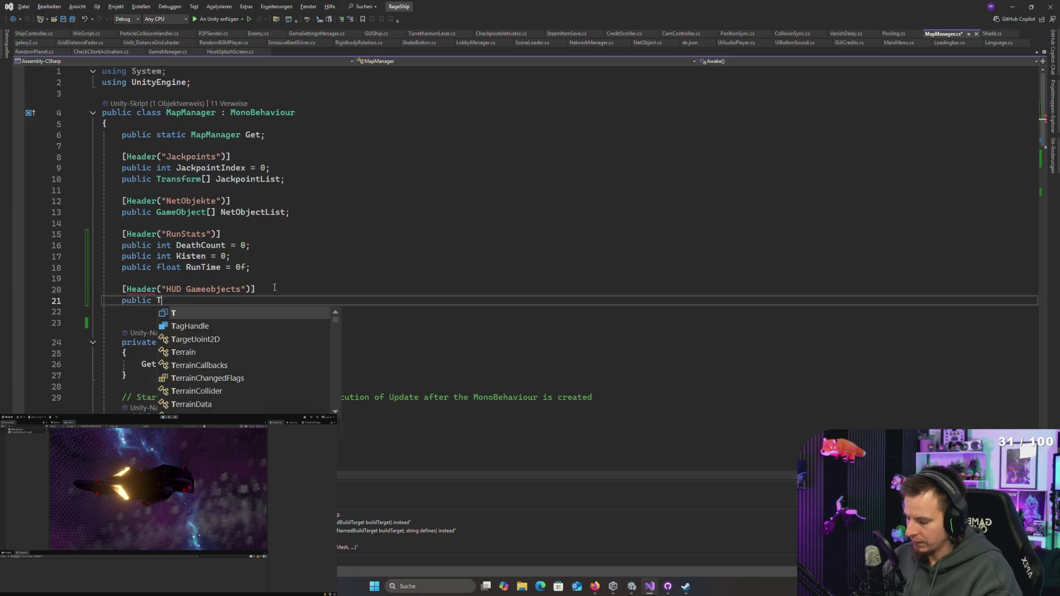
type("MP_Text")
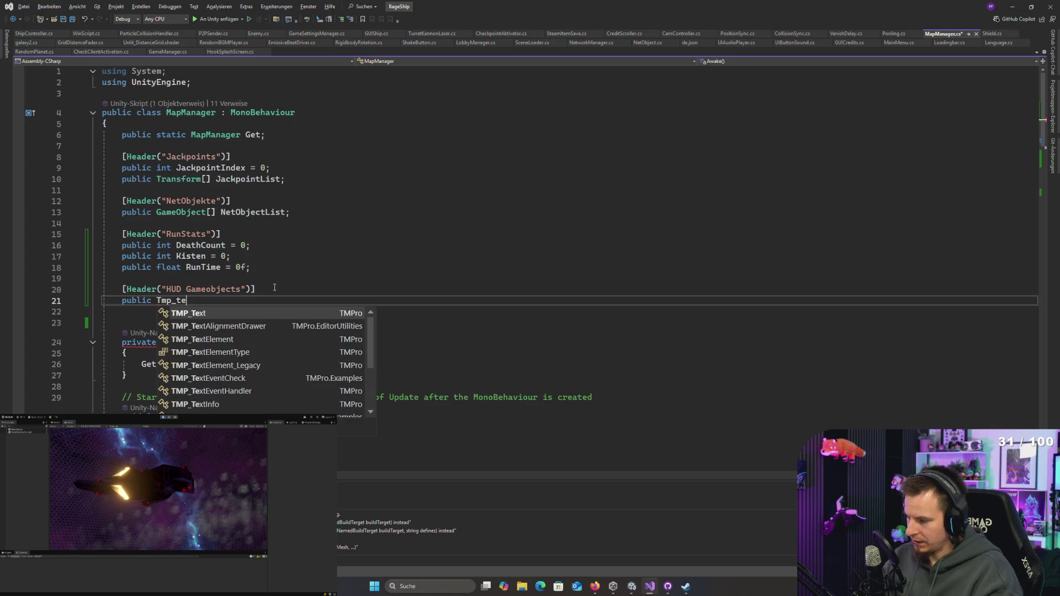
type(" Death")
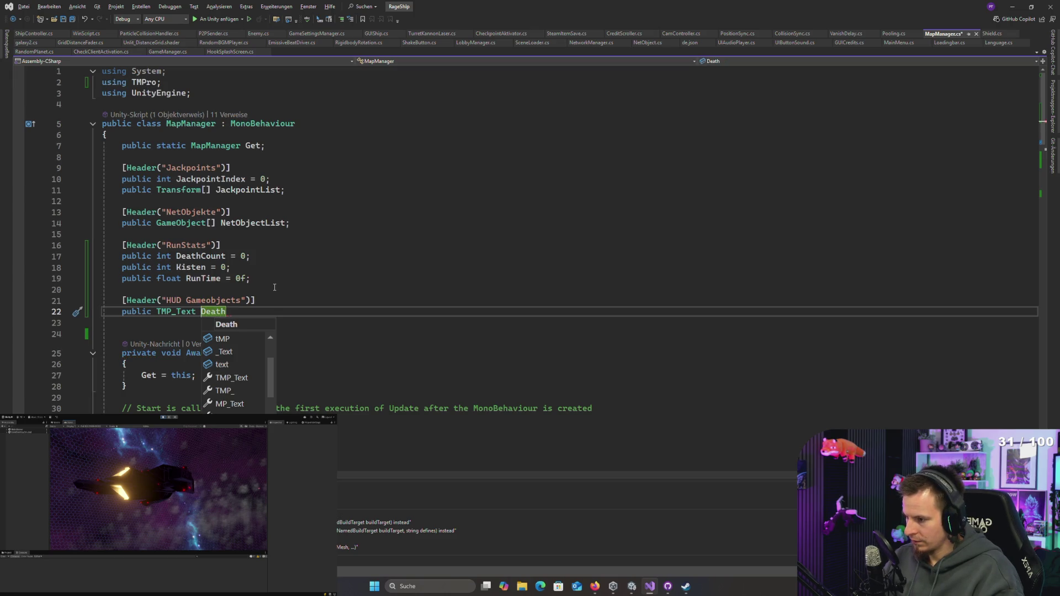
key("ctrl+Left")
type("tmp")
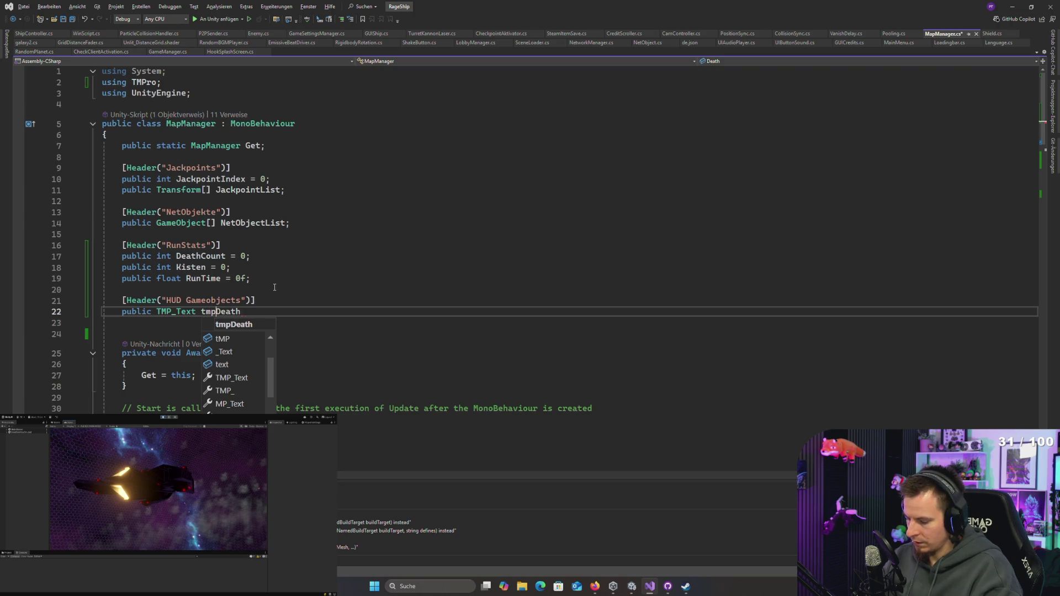
key("End")
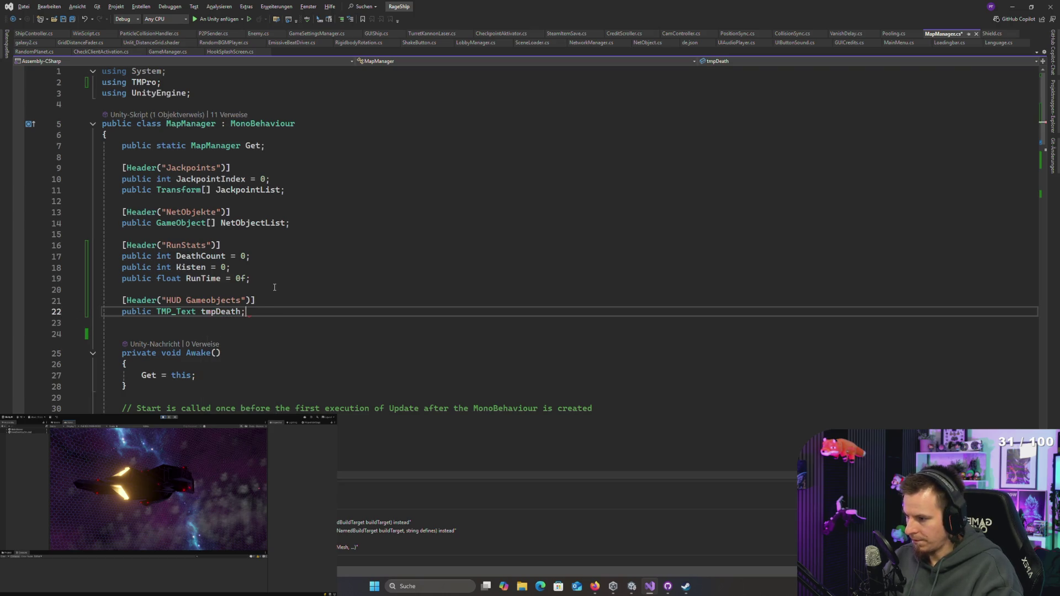
key("Return")
Step: Add public TMP_Text tmpKisten and tmpTimer fields and save MapManager.cs
type("public")
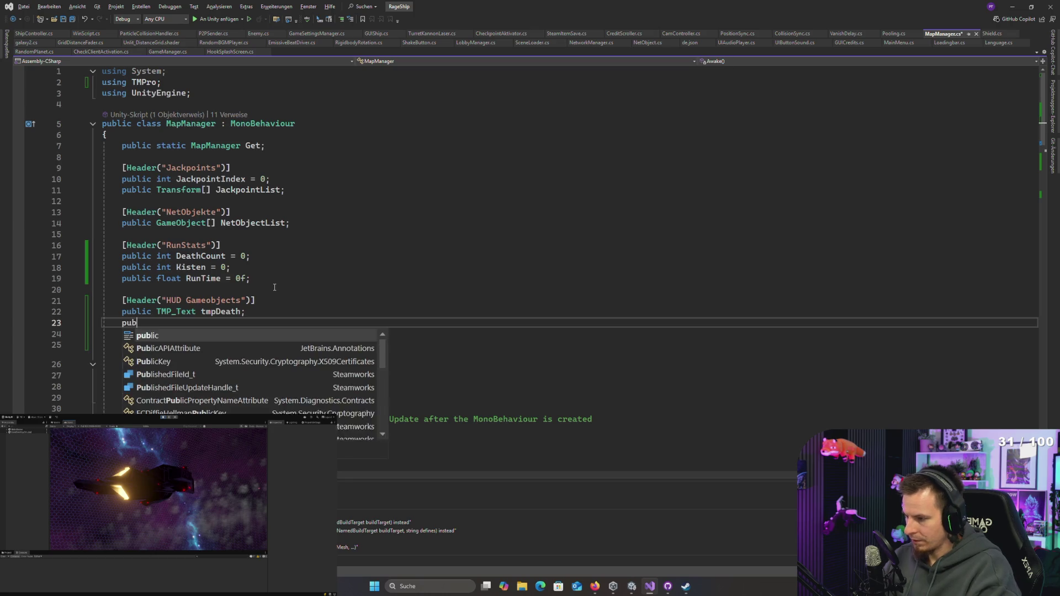
key("Escape")
type(" Tmp_")
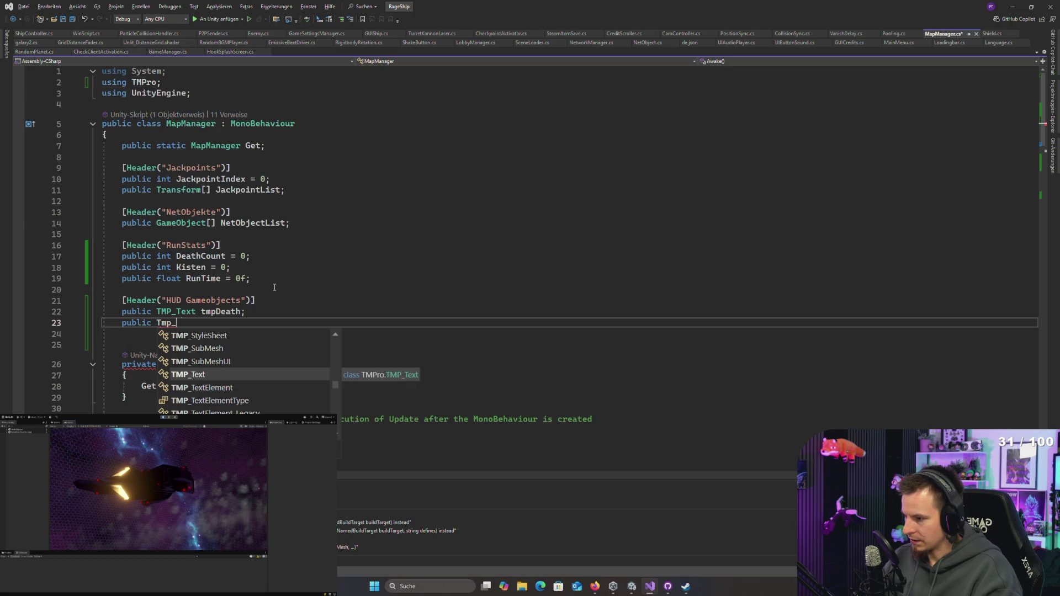
key("Tab")
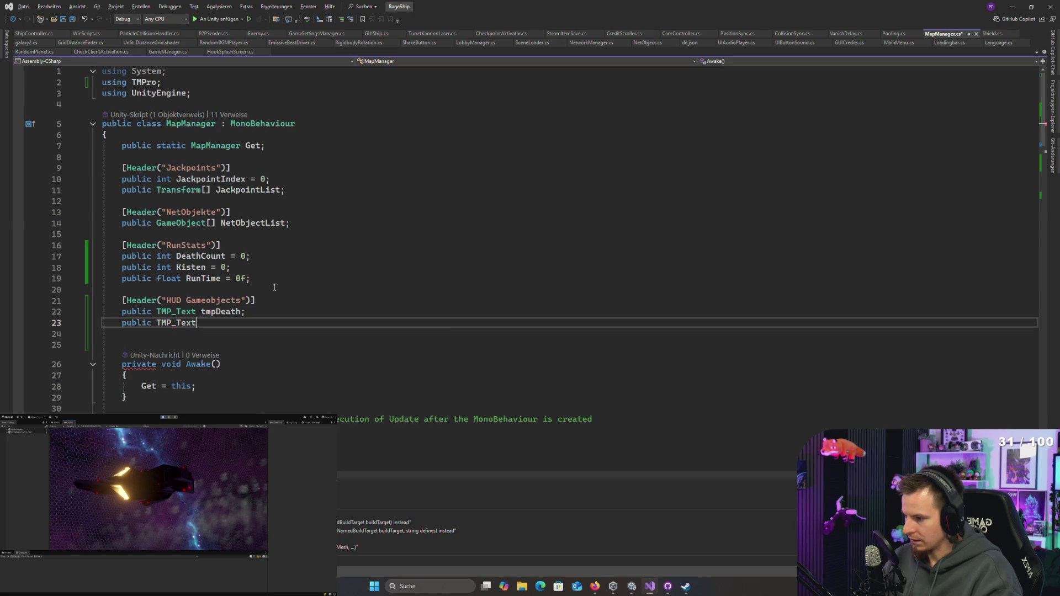
type(" tmp")
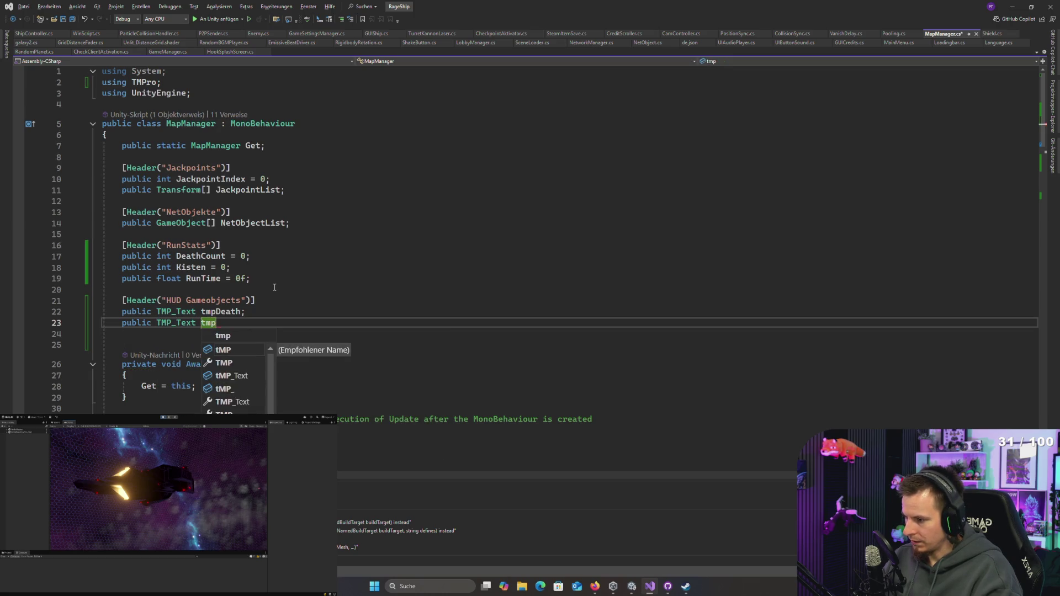
type("Kisten;")
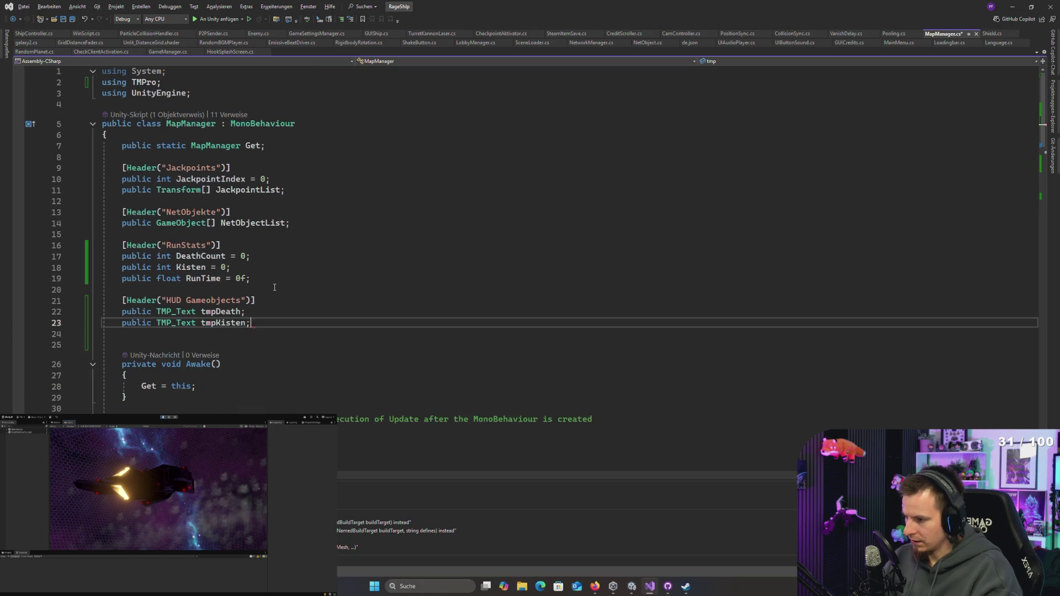
key("Return")
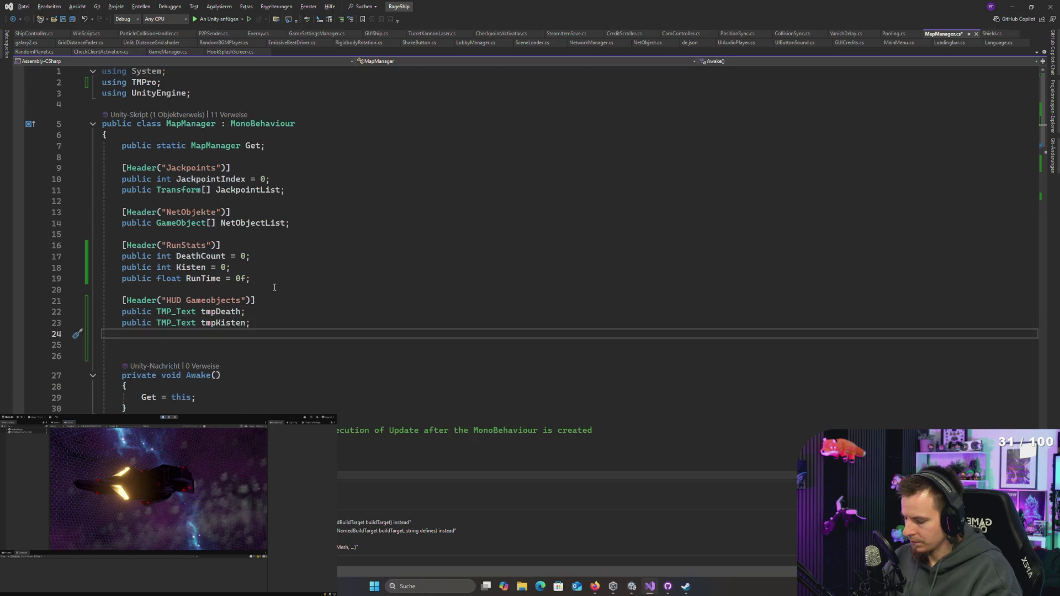
type("pu")
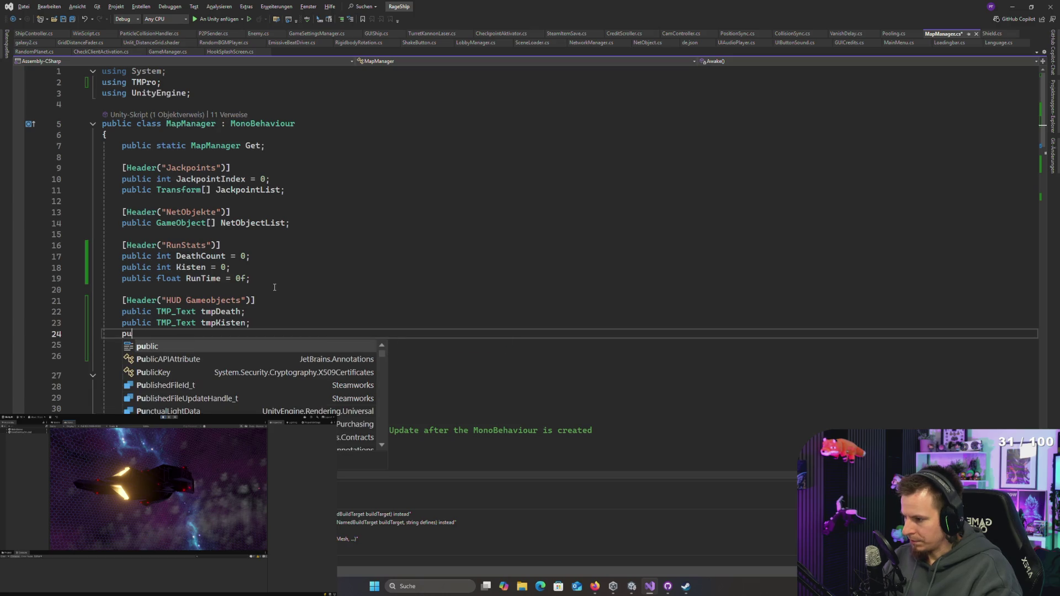
key("Tab")
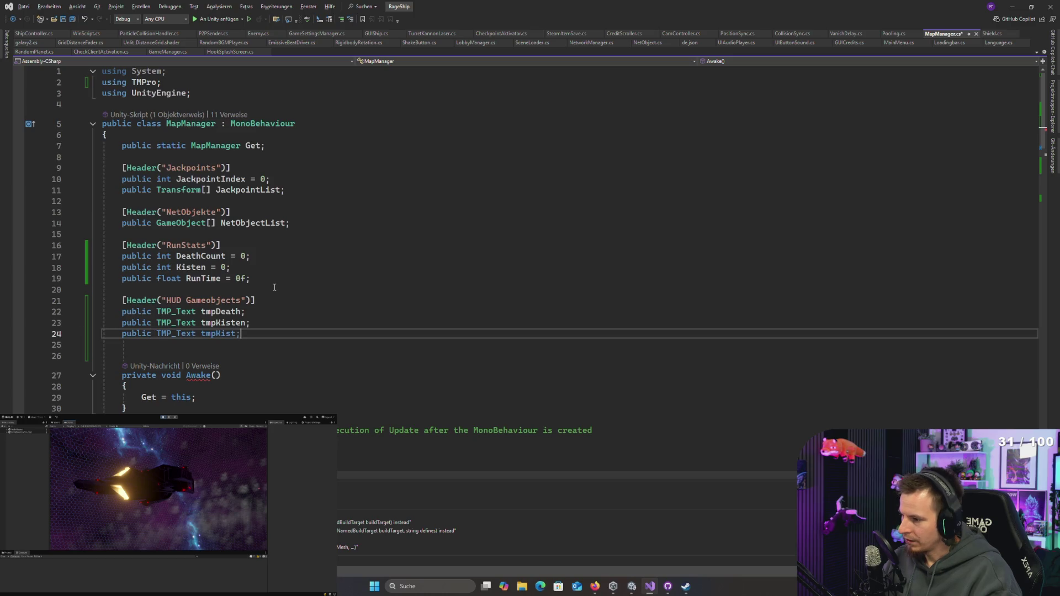
key("BackSpace")
key("BackSpace")
key("BackSpace")
type("Timer;")
key("ctrl+s")
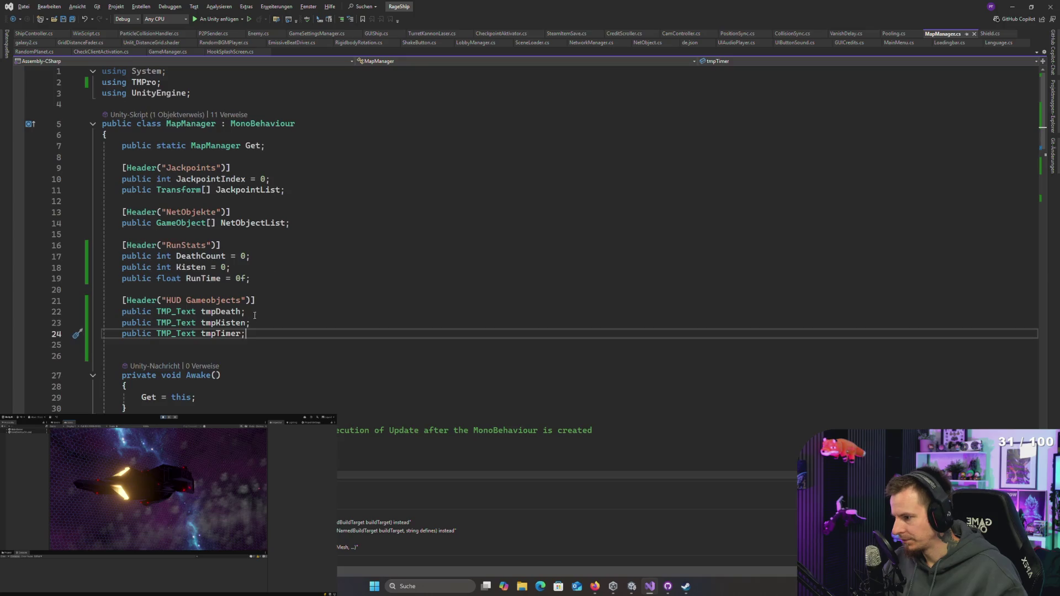
scroll(255, 315, "down", 4)
Step: Copy the tmpDeath, tmpKisten and tmpTimer names into UpdateHud, then delete the tmpTimer line
left_click_drag(280, 202, 204, 184)
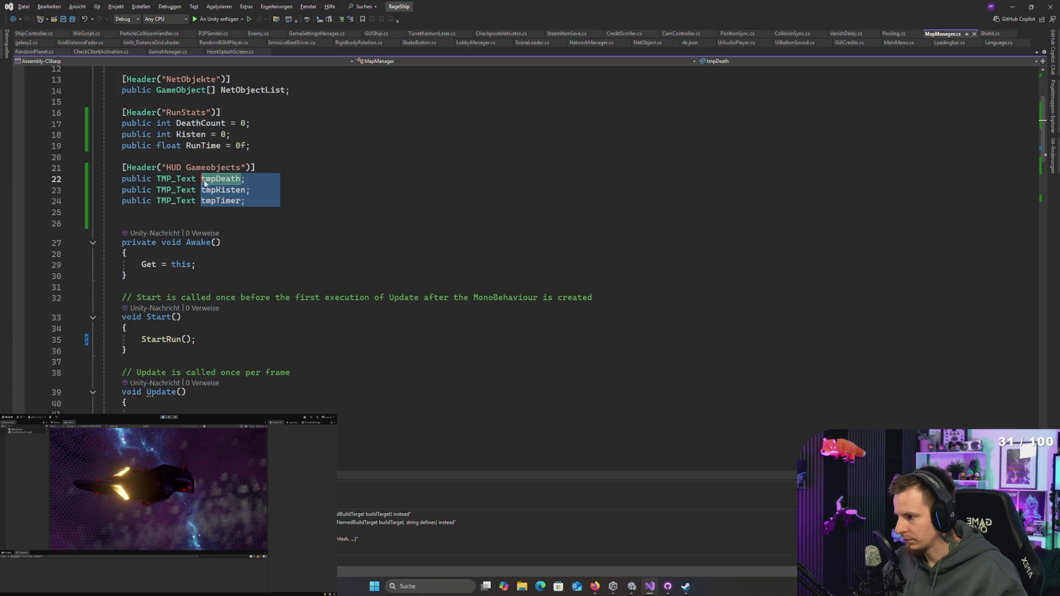
key("ctrl+c")
scroll(205, 184, "down", 15)
scroll(251, 268, "up", 4)
left_click(181, 248)
key("ctrl+v")
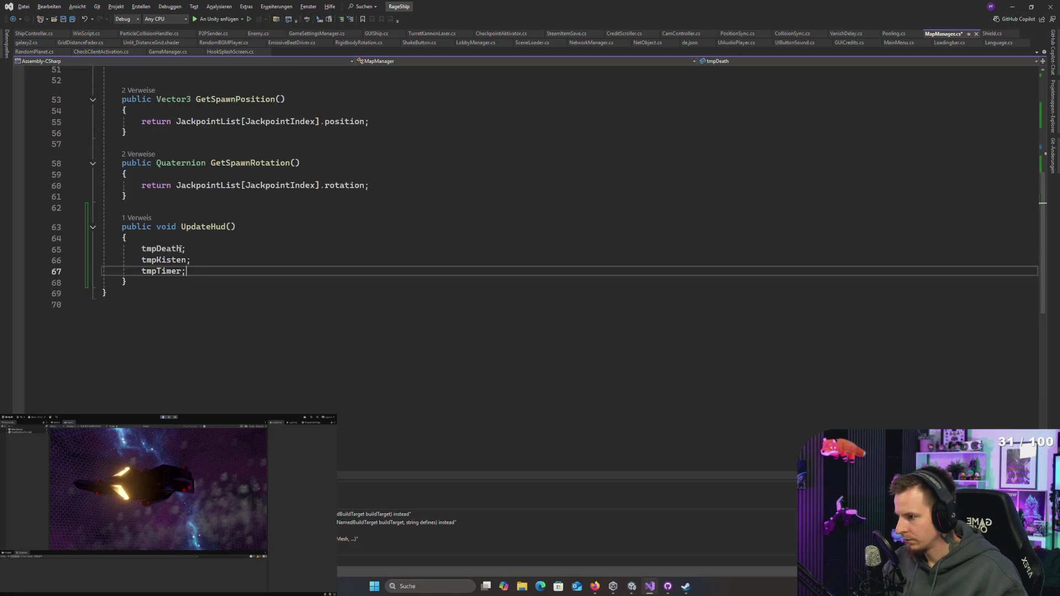
triple_click(203, 275)
key("Delete")
Step: Set tmpDeath.text = DeathCount.ToString() in UpdateHud
left_click(199, 253)
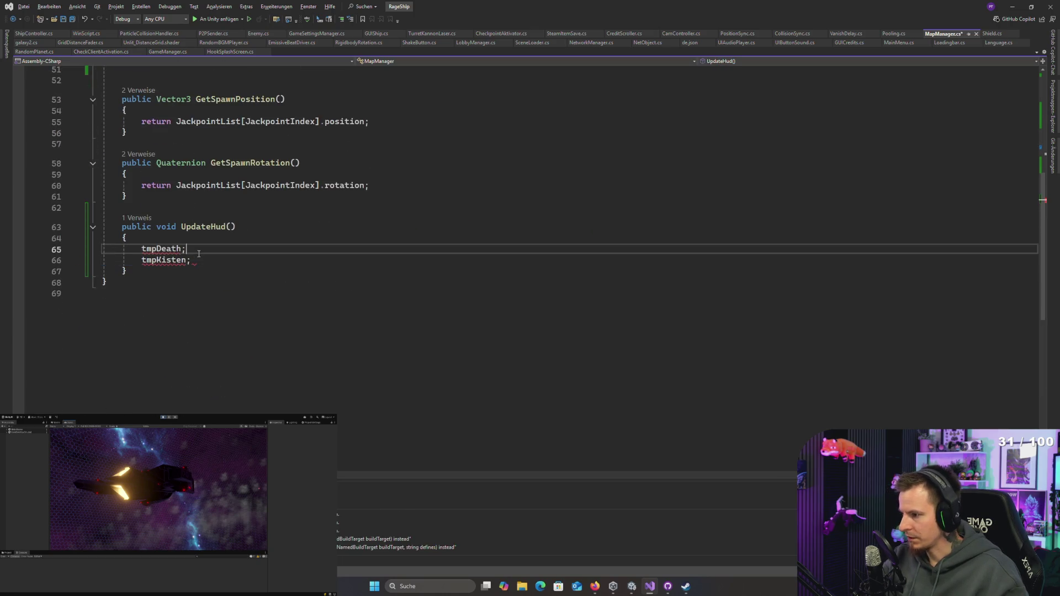
type(".text")
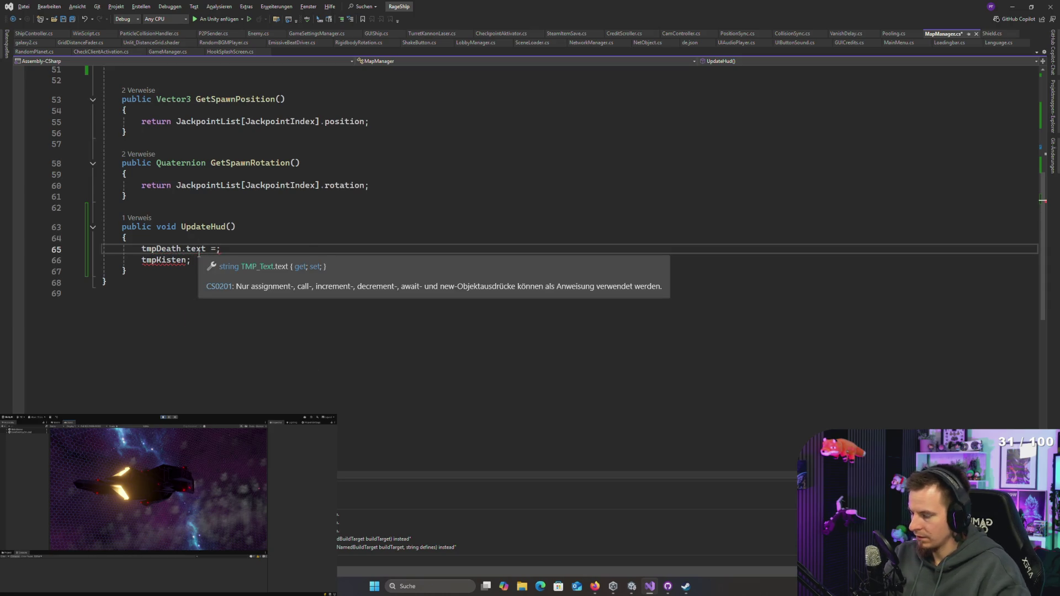
type(" = Death")
key("Tab")
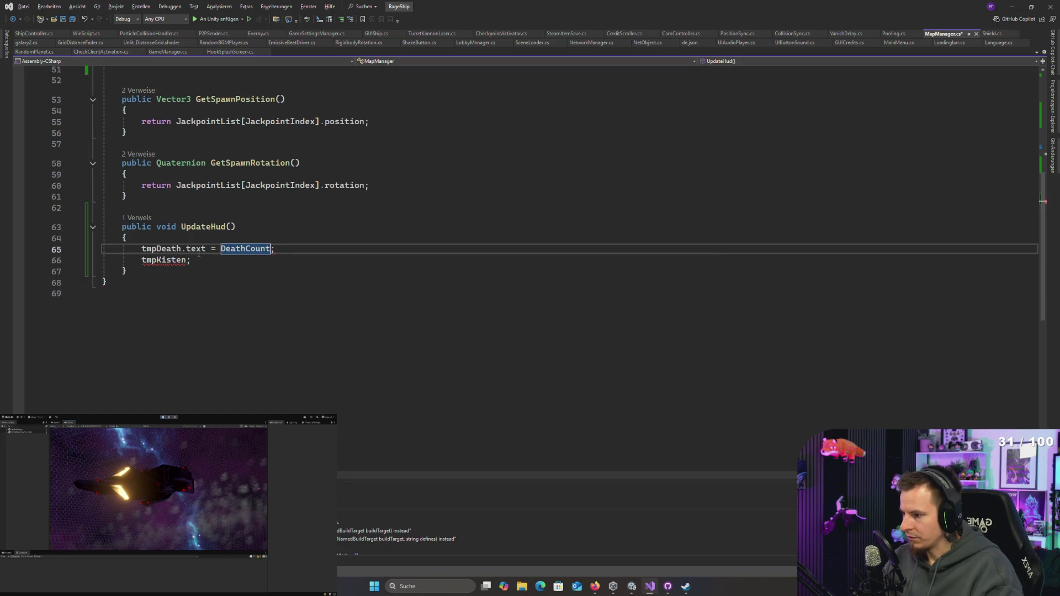
type(".To")
key("Tab")
type("()")
Step: Set tmpKisten.text = Kisten.ToString() and save MapManager.cs
key("Down")
type(".te")
key("Tab")
type("isten")
key("Tab")
type(".To")
key("Tab")
type("()")
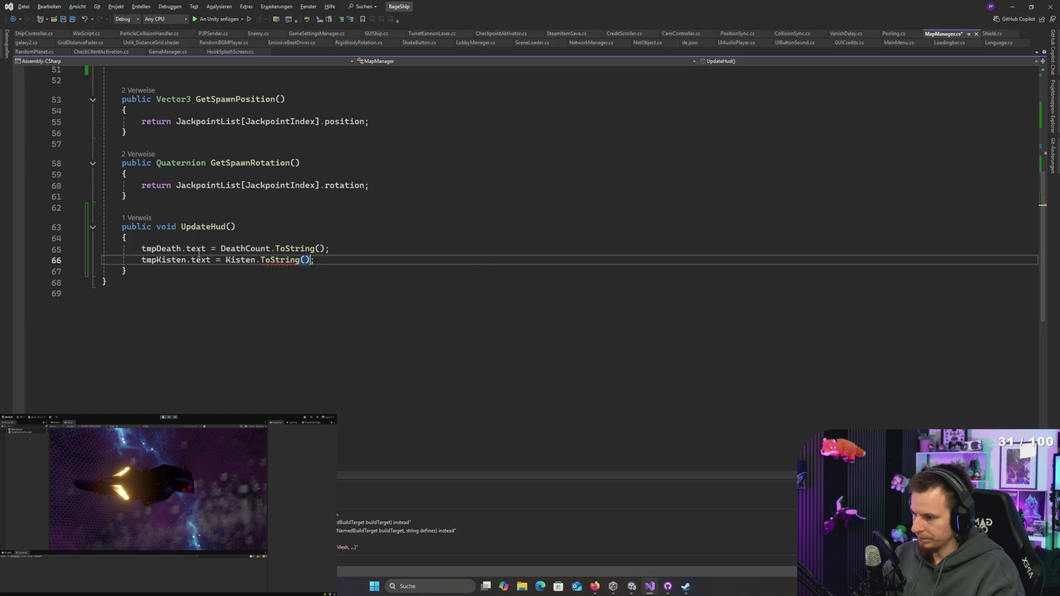
key("ctrl+s")
scroll(218, 249, "up", 7)
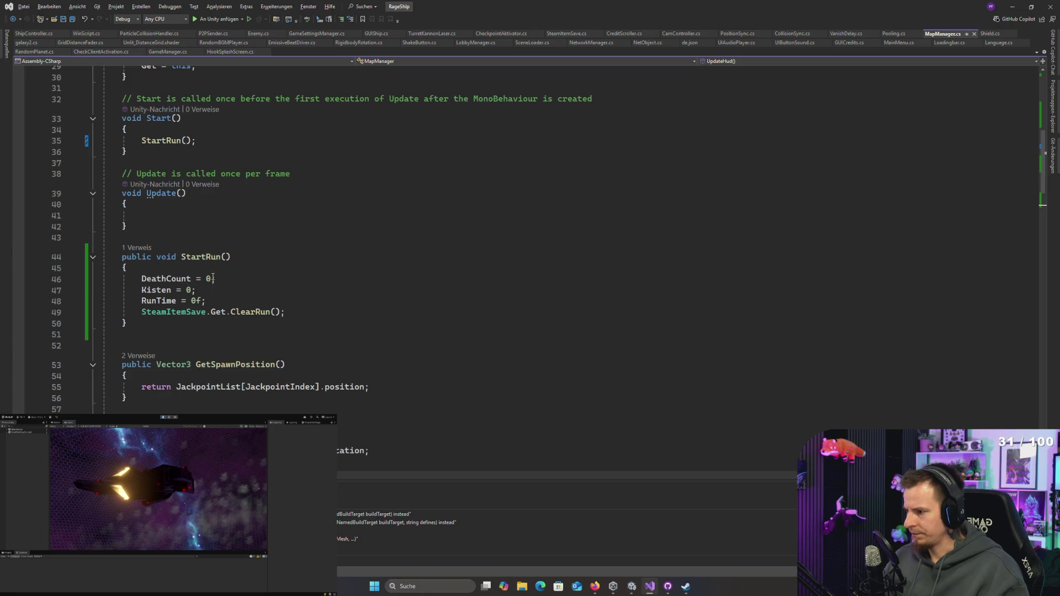
Step: Declare 'private bool IsRunStarted = false;' on a new line below the Get declaration
scroll(214, 276, "up", 5)
scroll(215, 276, "down", 4)
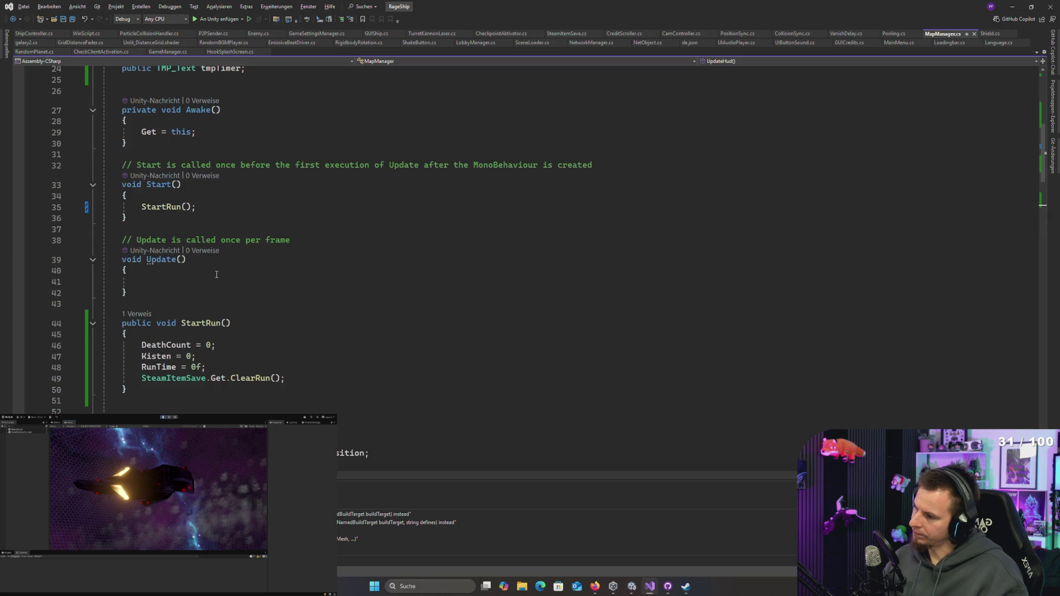
scroll(217, 275, "up", 3)
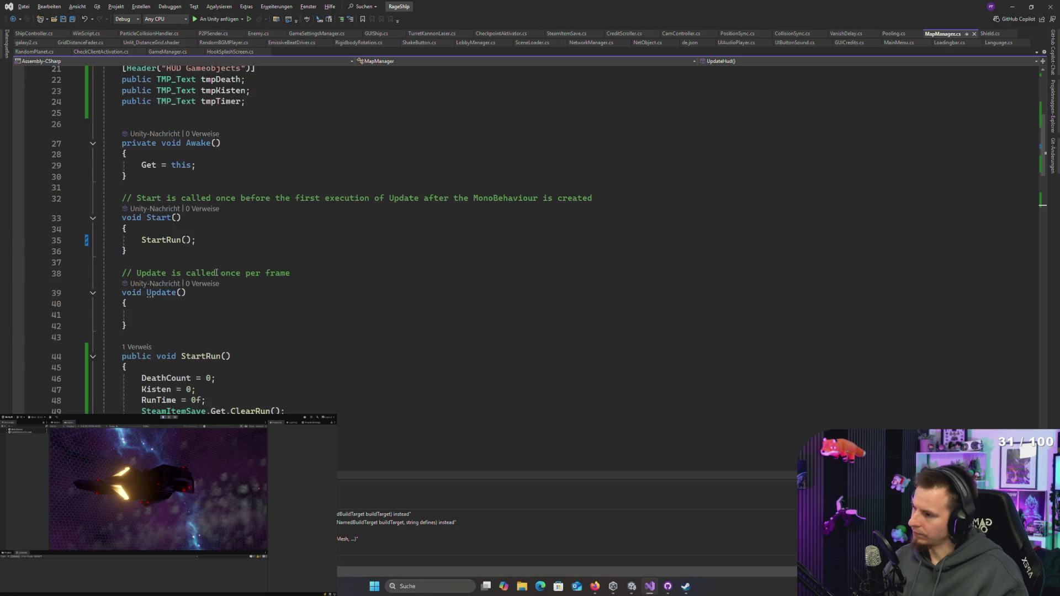
scroll(216, 274, "up", 5)
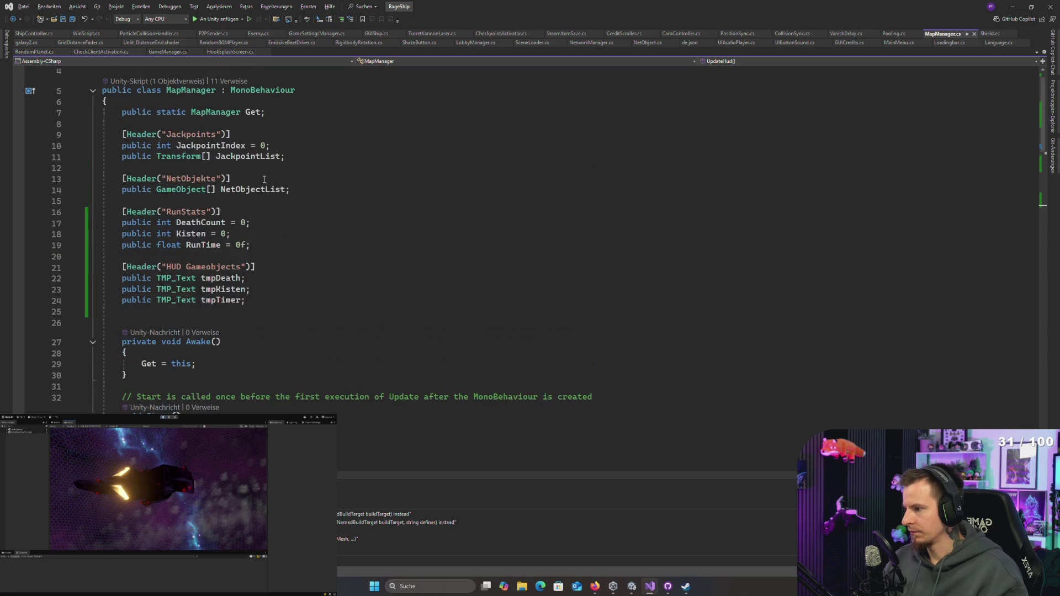
left_click(263, 161)
key("Return")
key("Return")
key("Up")
type("private bool Run")
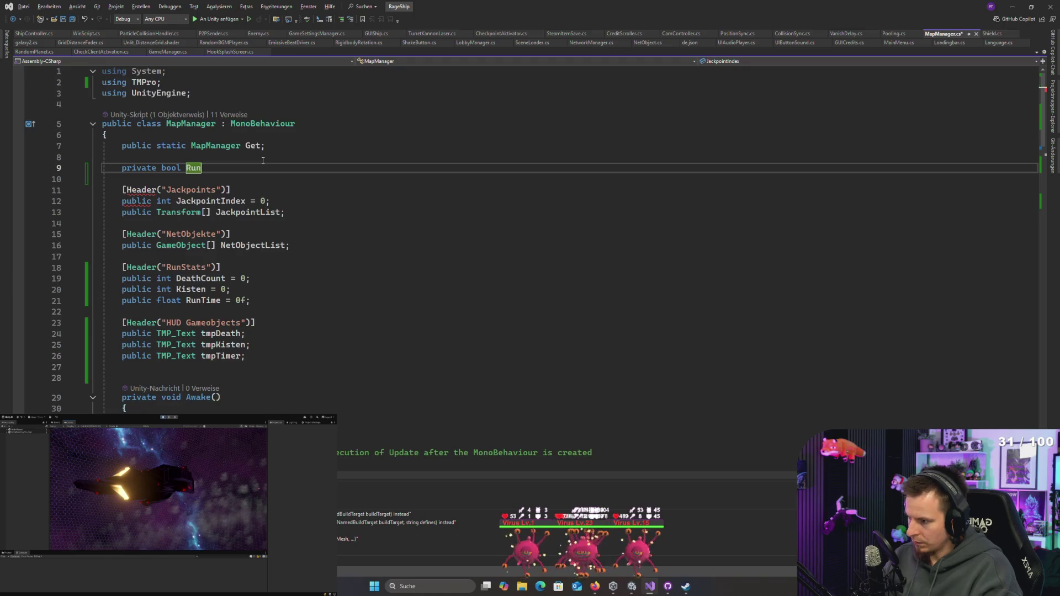
type("Starts")
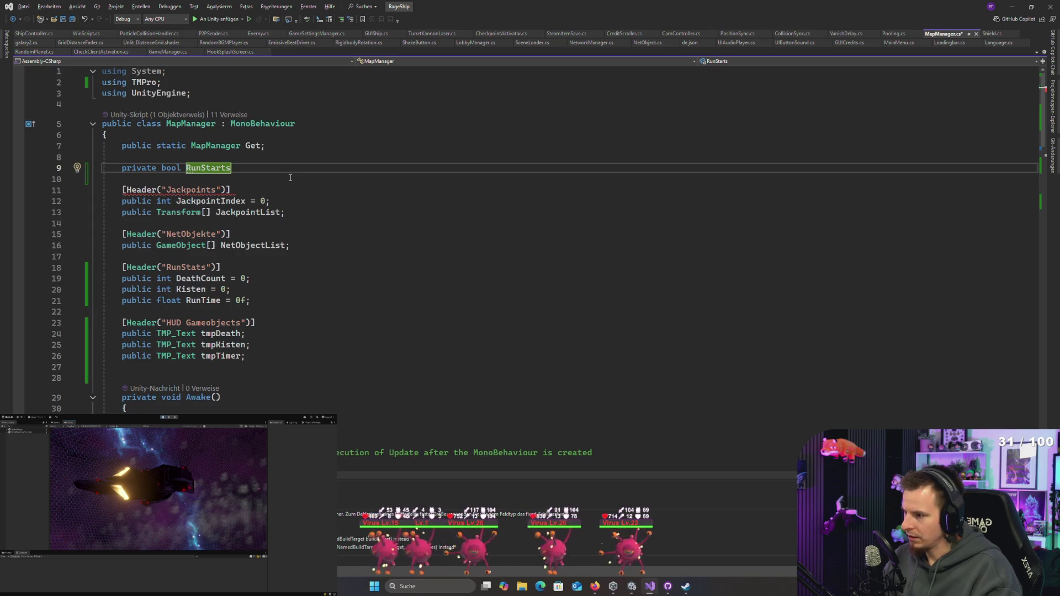
key("BackSpace")
key("BackSpace")
key("BackSpace")
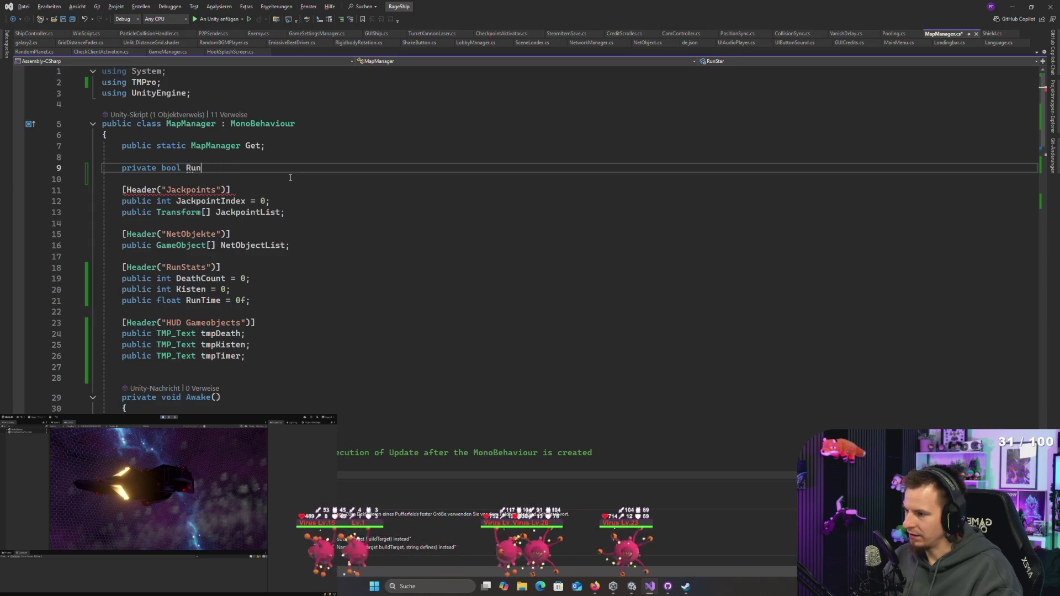
type("IsRun")
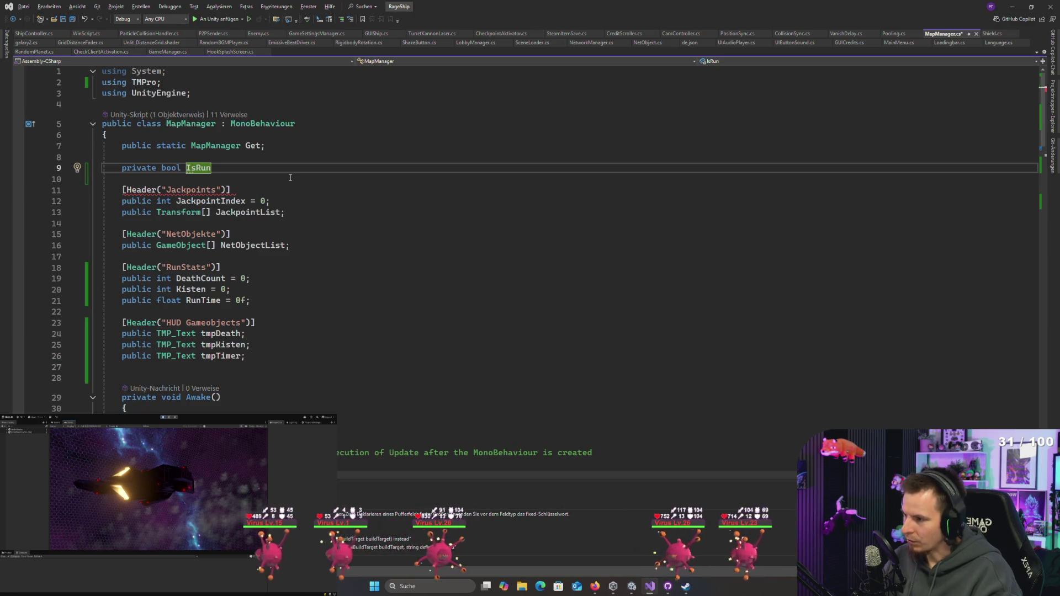
type("Started")
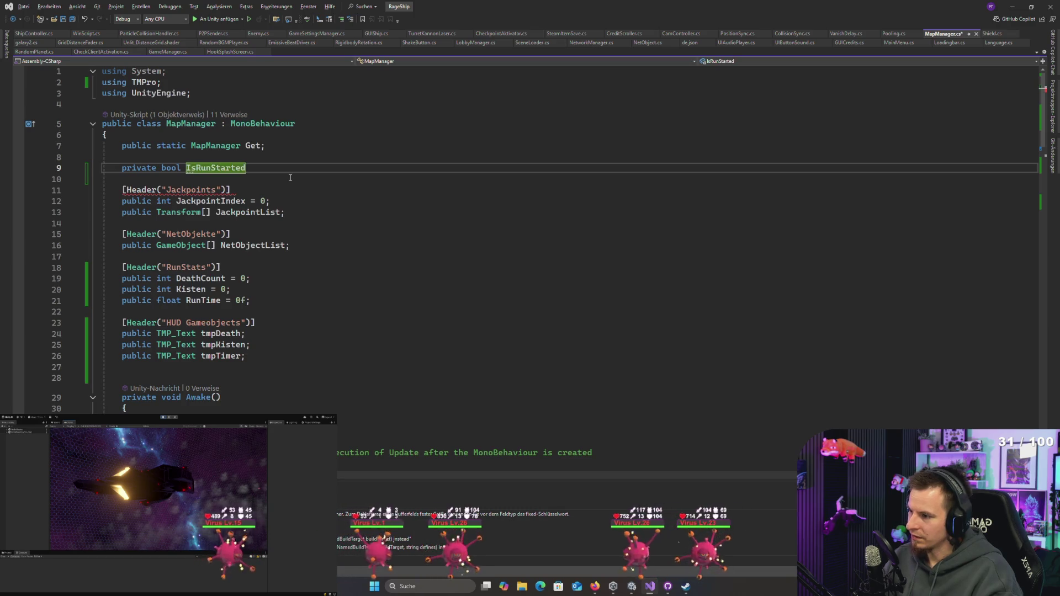
type(" = false;")
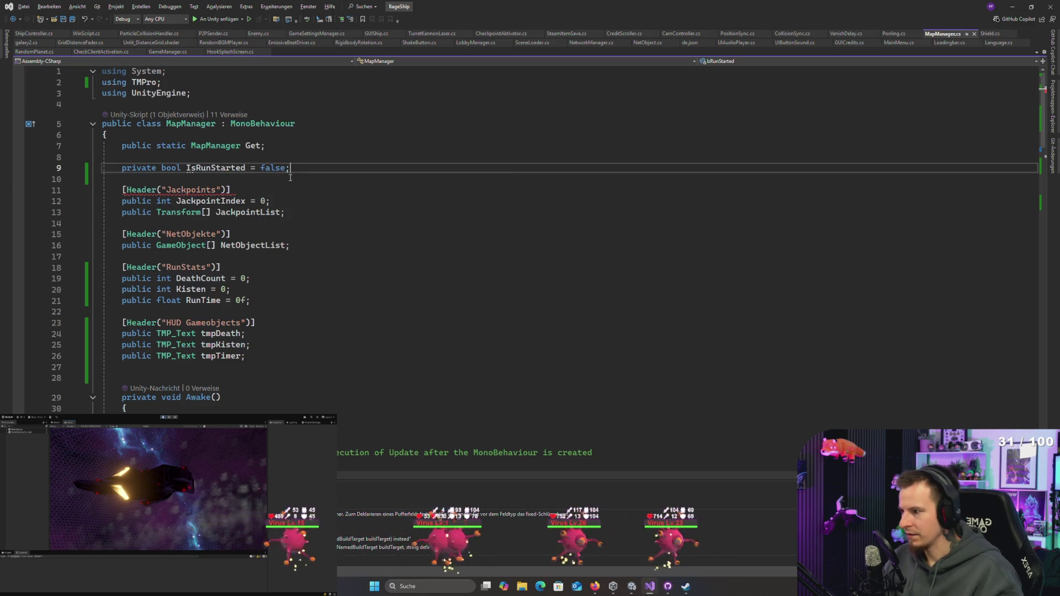
double_click(216, 168)
Step: Add 'IsRunStarted = true;' after 'RunTime = 0f;' in StartRun and save
scroll(239, 240, "down", 6)
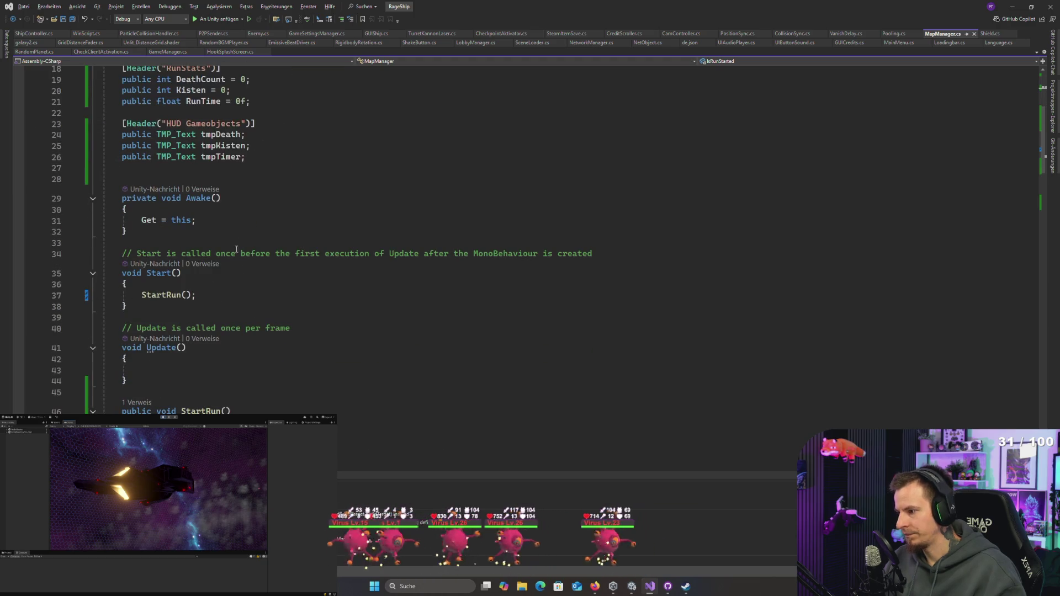
scroll(236, 250, "down", 3)
left_click(297, 355)
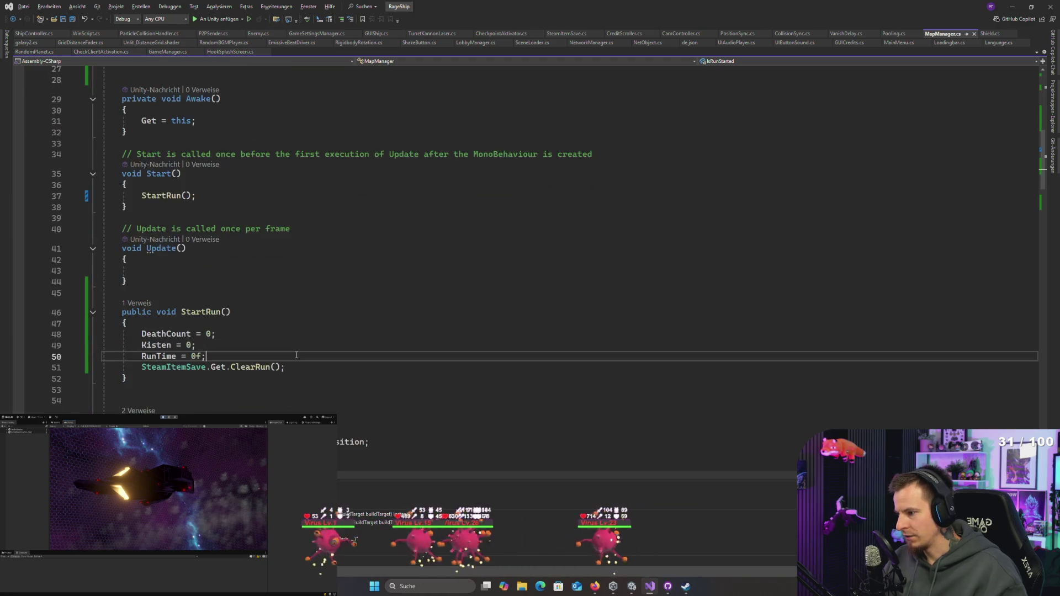
key("Return")
key("ctrl+v")
type("= true;")
key("ctrl+s")
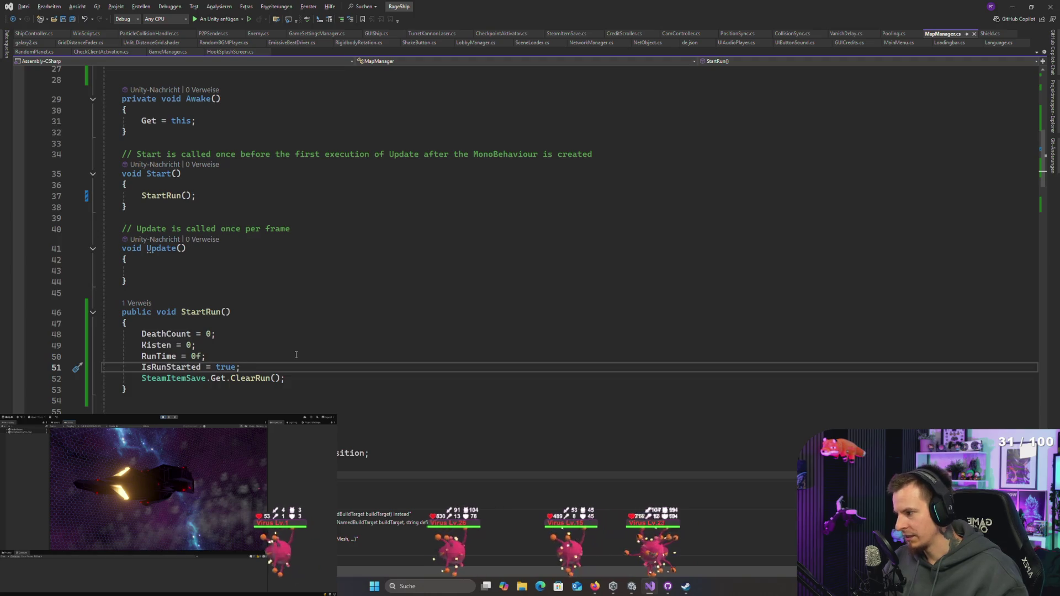
Step: Insert a blank line between IsRunStarted = true; and the SteamItemSave ClearRun call
left_click(296, 356)
scroll(276, 261, "down", 4)
left_click(268, 237)
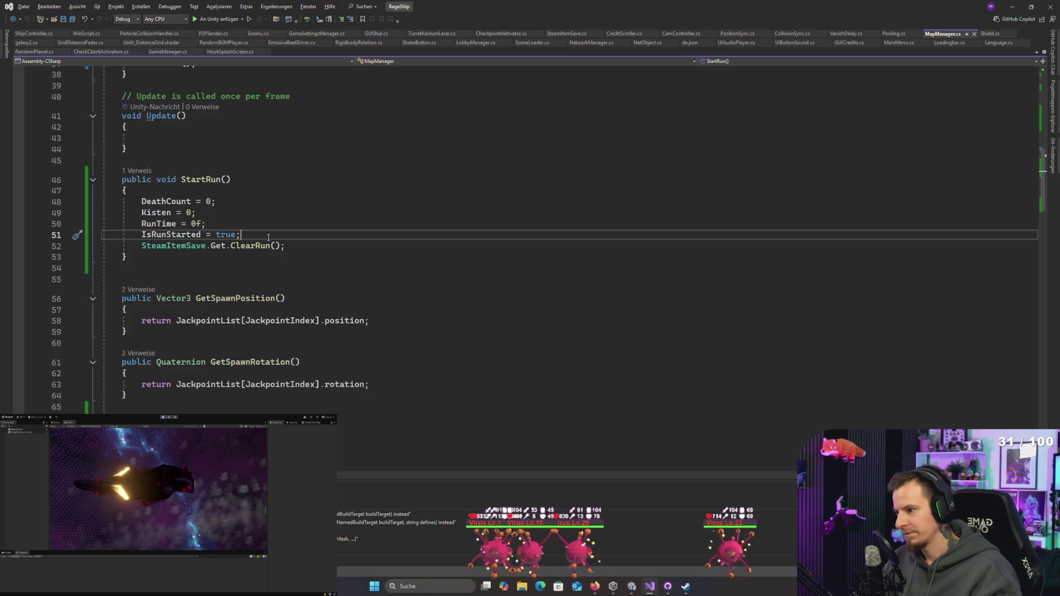
scroll(265, 240, "up", 2)
left_click(248, 288)
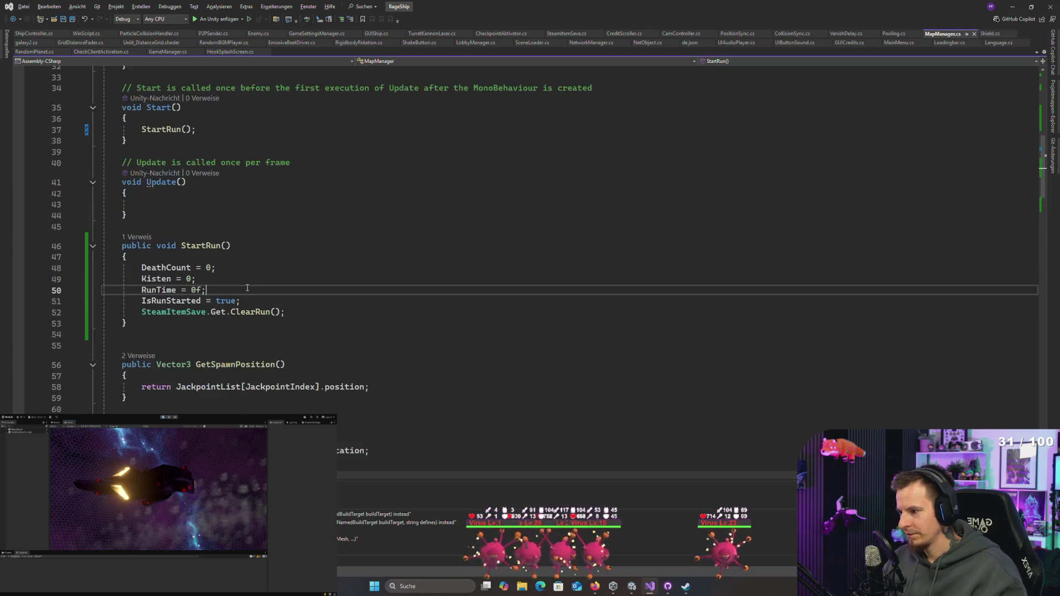
left_click(282, 301)
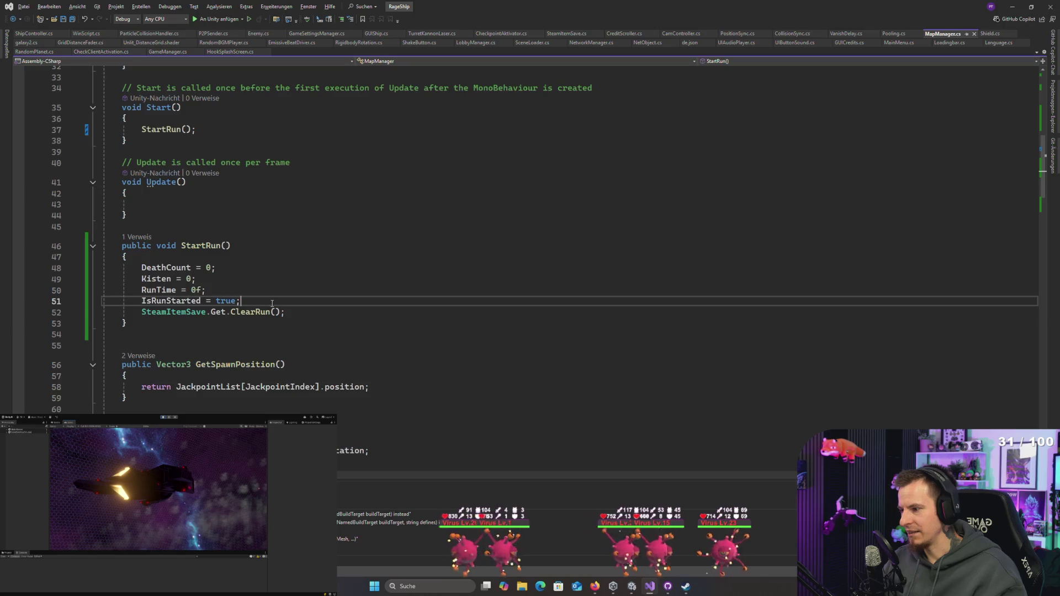
left_click(287, 312)
left_click(257, 298)
key("Return")
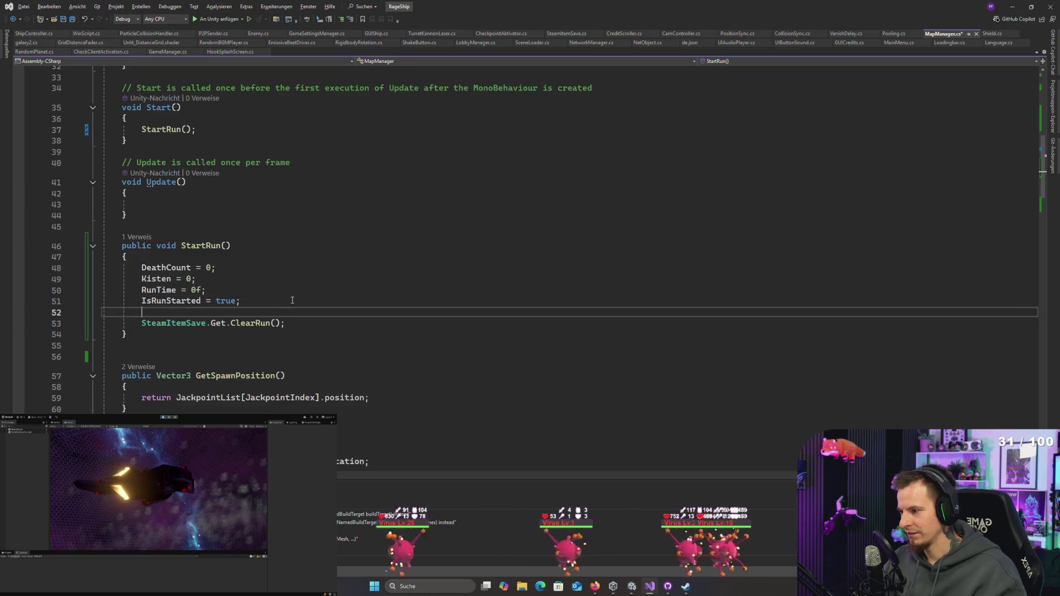
key("Up")
key("Up")
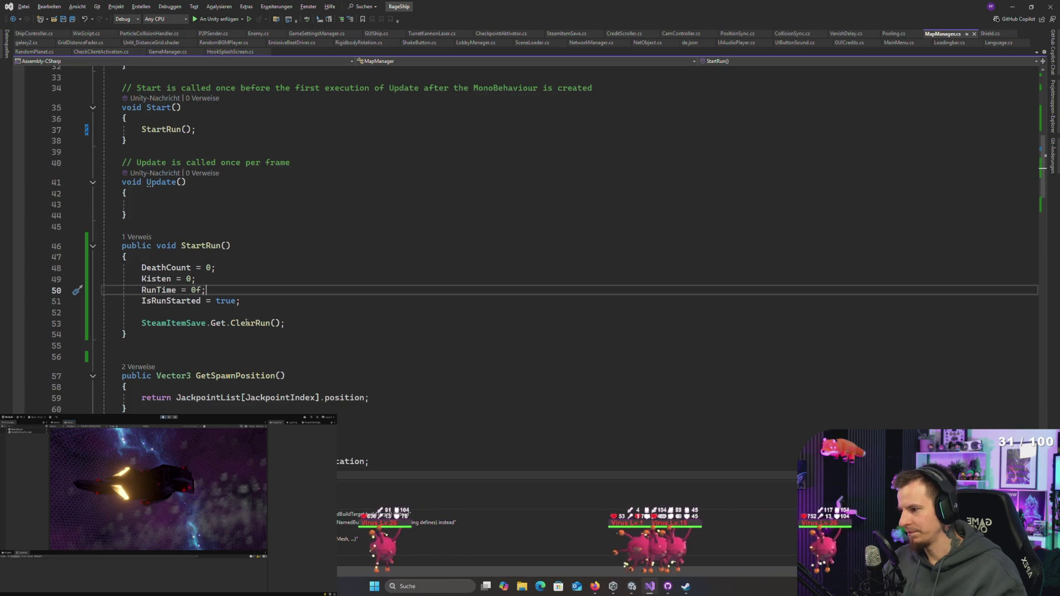
Step: Check what the ClearRun call refers to, then go back to the empty Update method
scroll(278, 321, "down", 4)
left_click(251, 190)
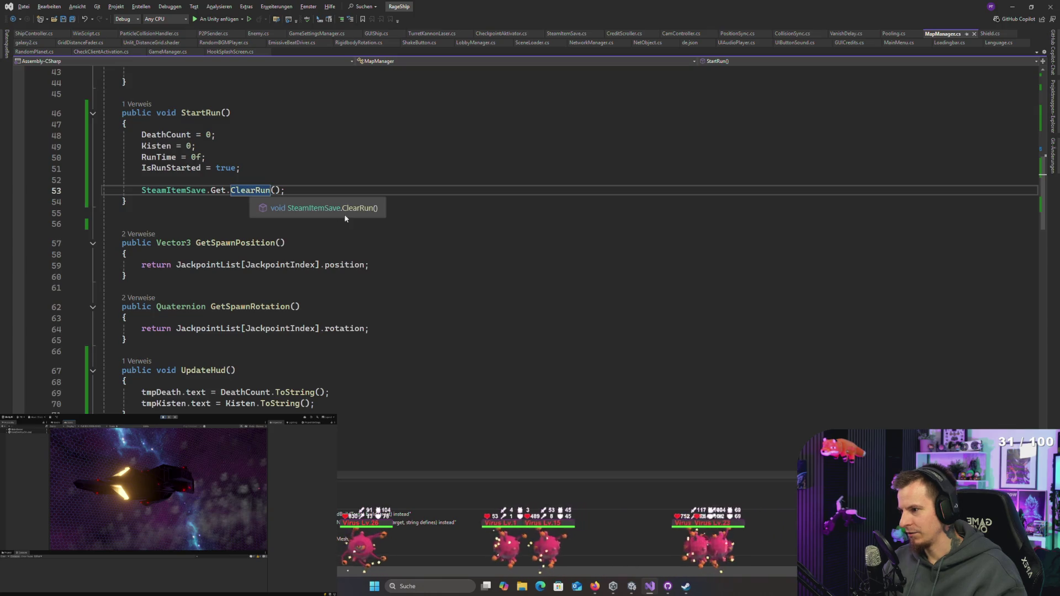
scroll(218, 198, "up", 2)
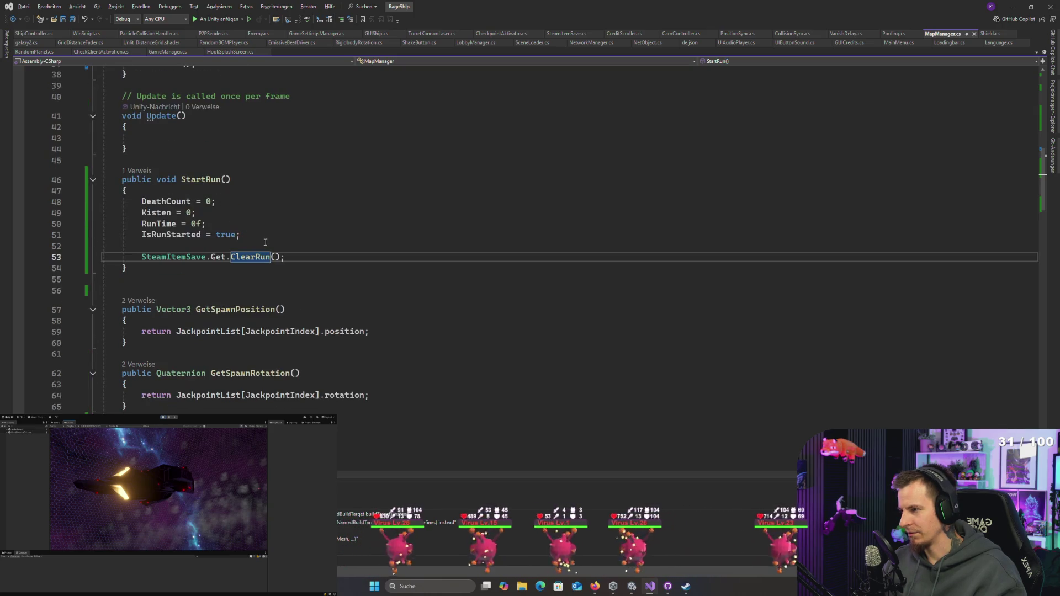
left_click(265, 240)
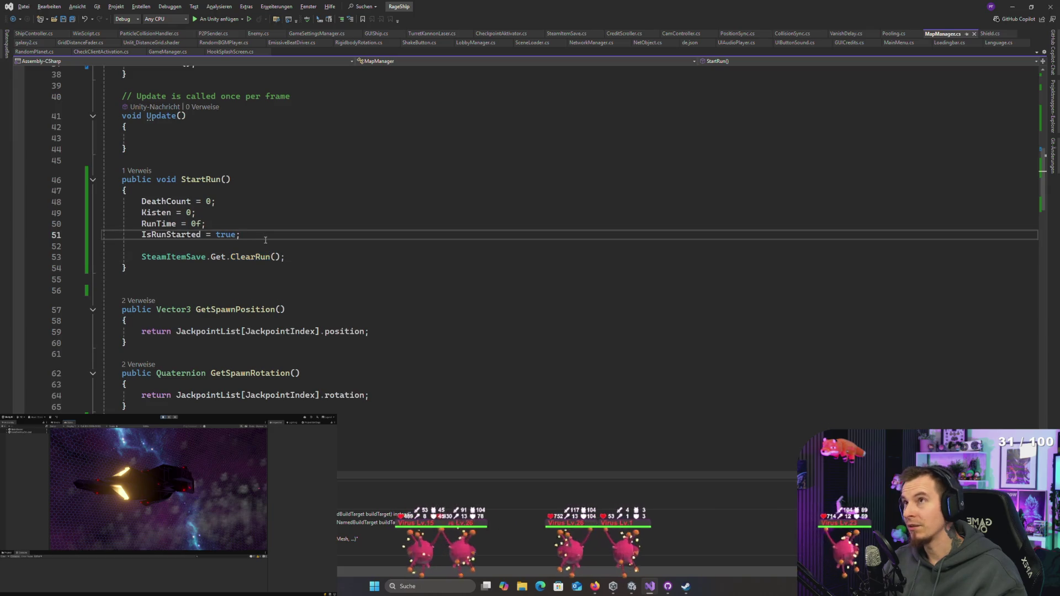
scroll(265, 240, "down", 5)
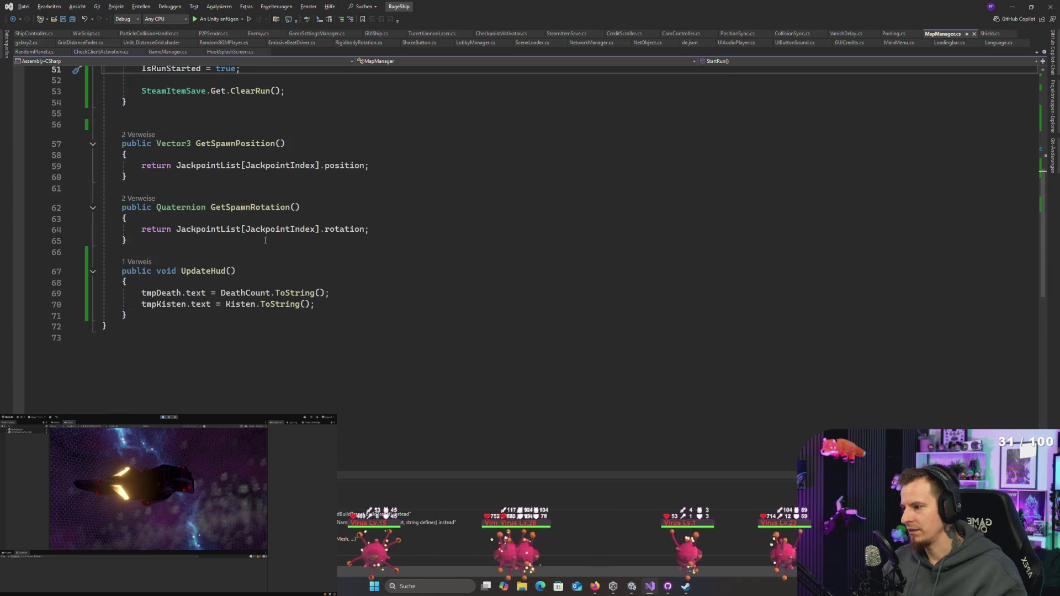
scroll(265, 239, "up", 7)
scroll(265, 240, "down", 5)
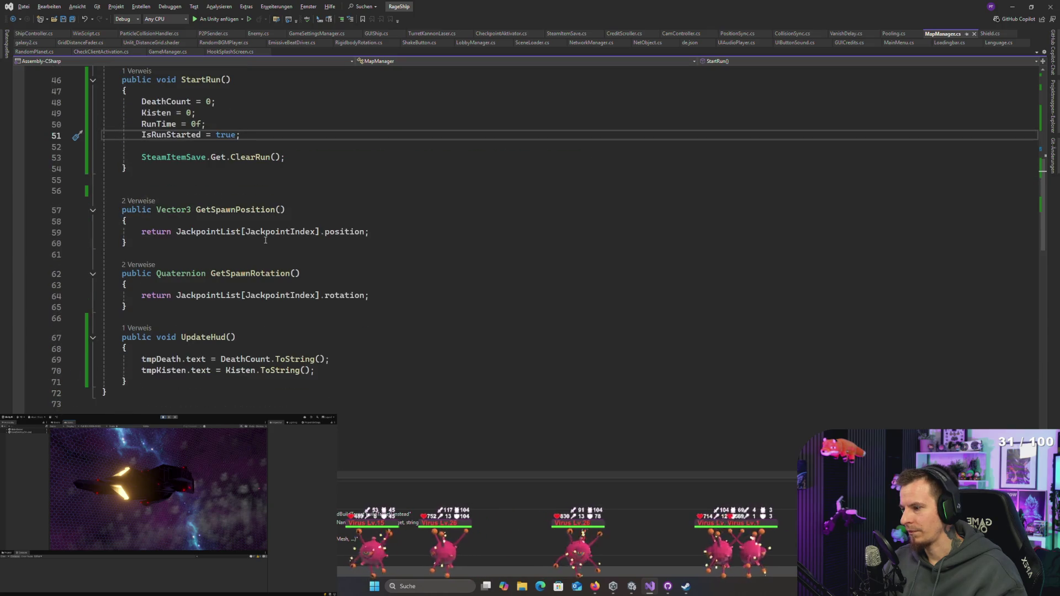
scroll(265, 240, "up", 6)
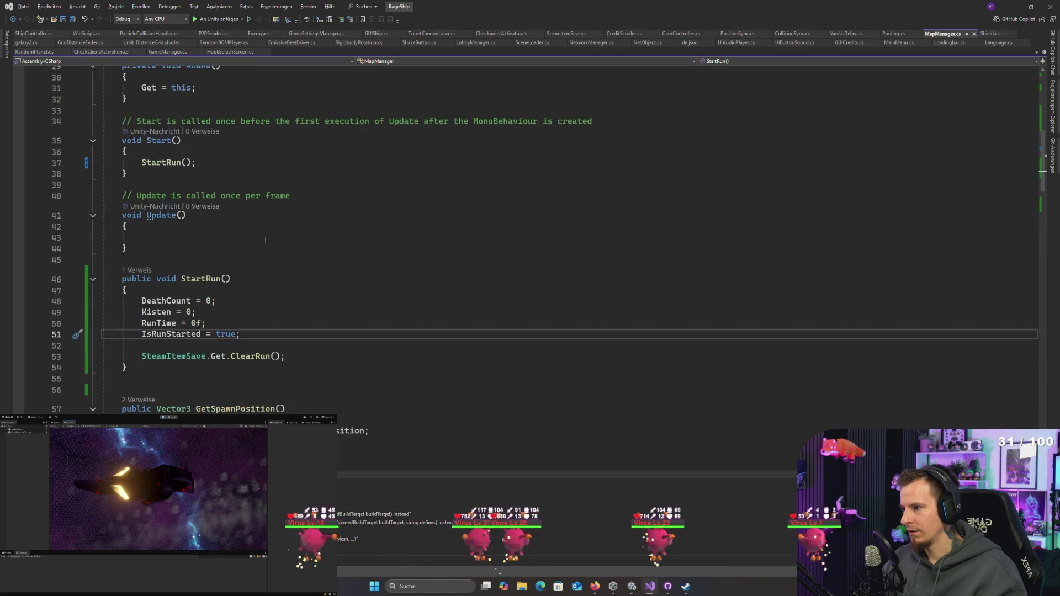
left_click(197, 238)
Step: Make Update return early with 'if(!IsRunStarted) return;'
type("if(IsRunStarted)")
key("Return")
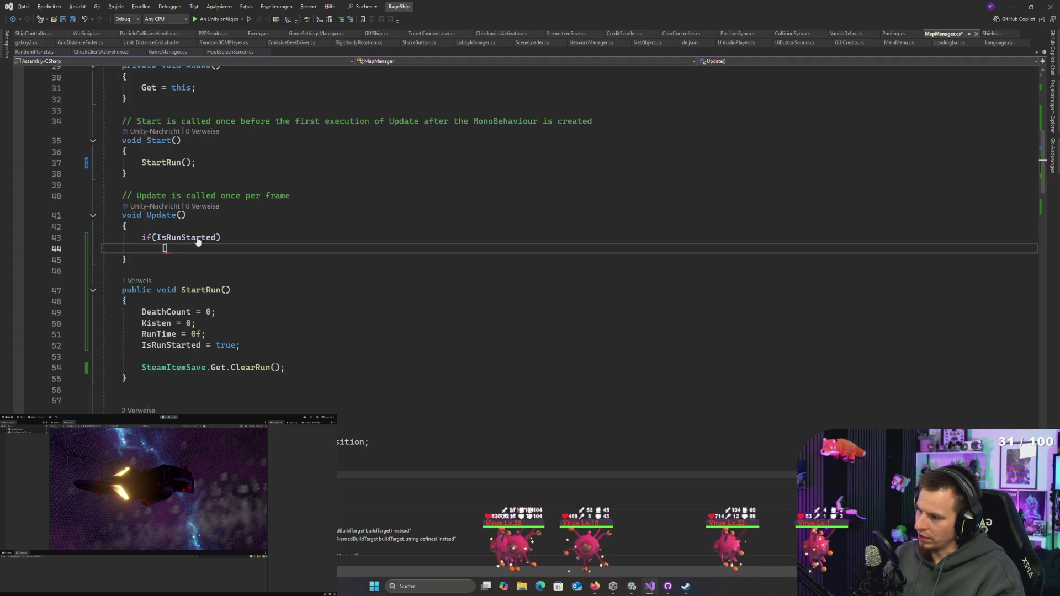
key("ctrl+z")
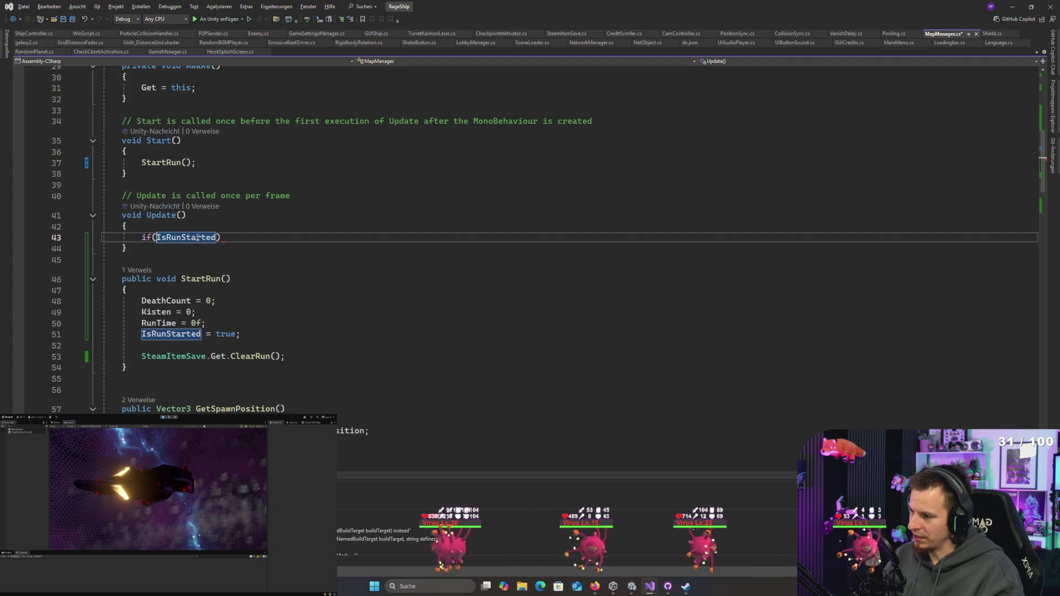
type("!")
key("End")
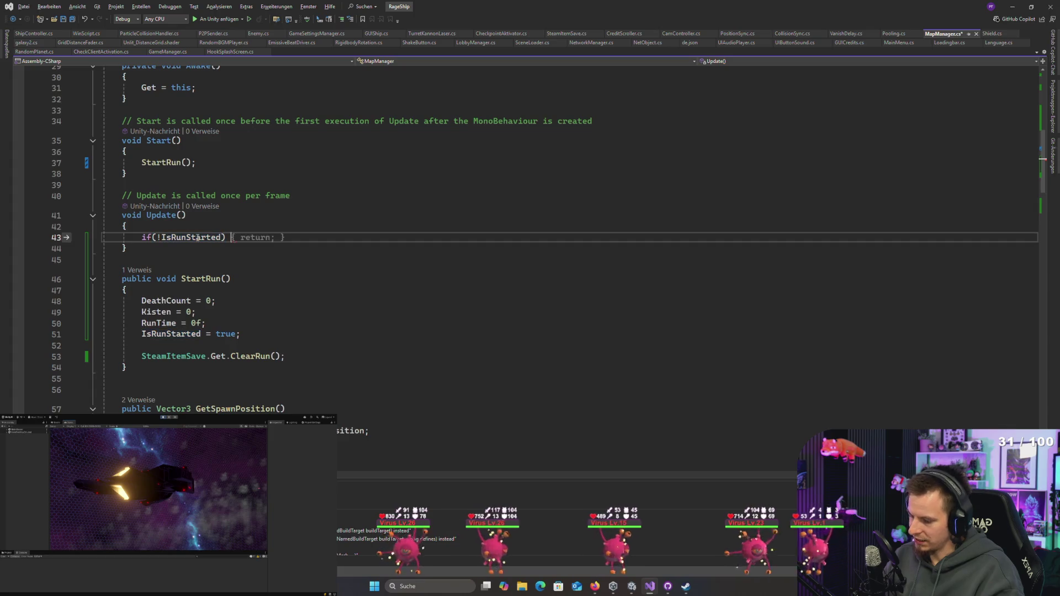
type("return;")
key("Return")
key("Return")
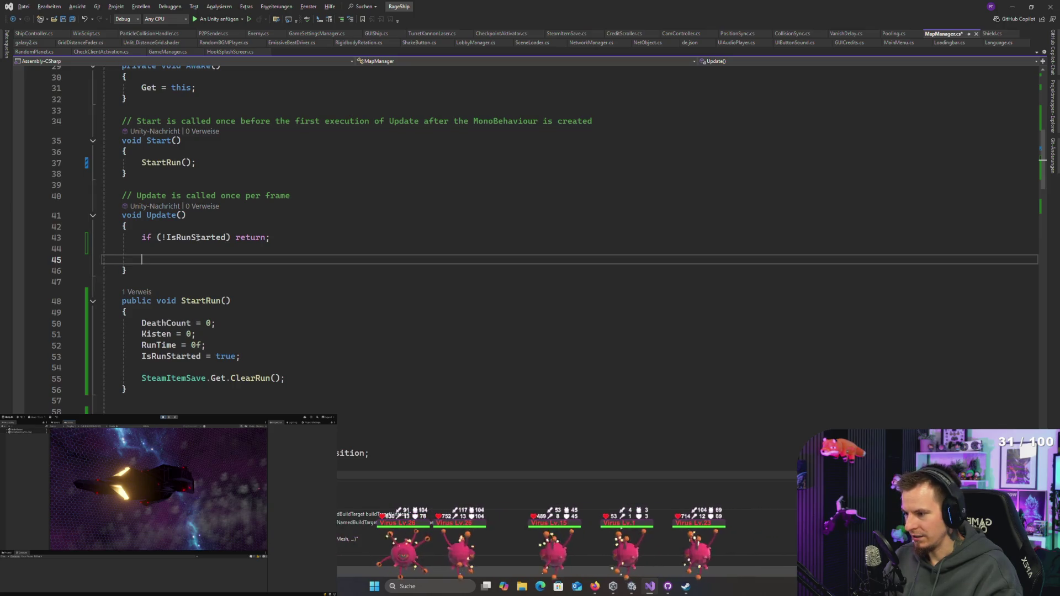
Step: Add 'RunTime += Time.deltaTime;' to Update, save, and bring the ChatGPT conversation forward
type("RunTime +")
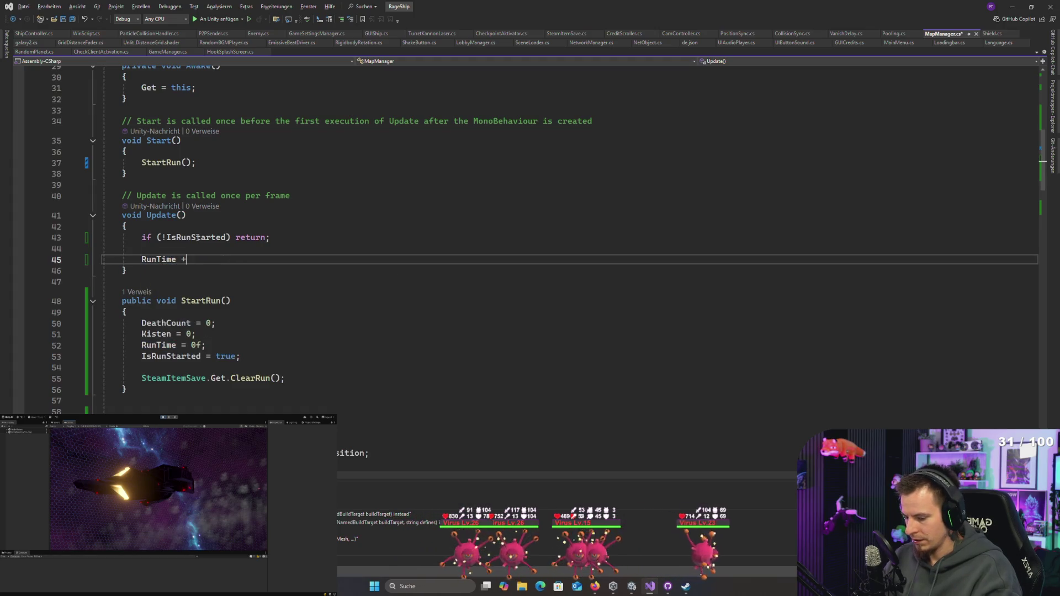
type("= Time.deltaTime;")
key("ctrl+s")
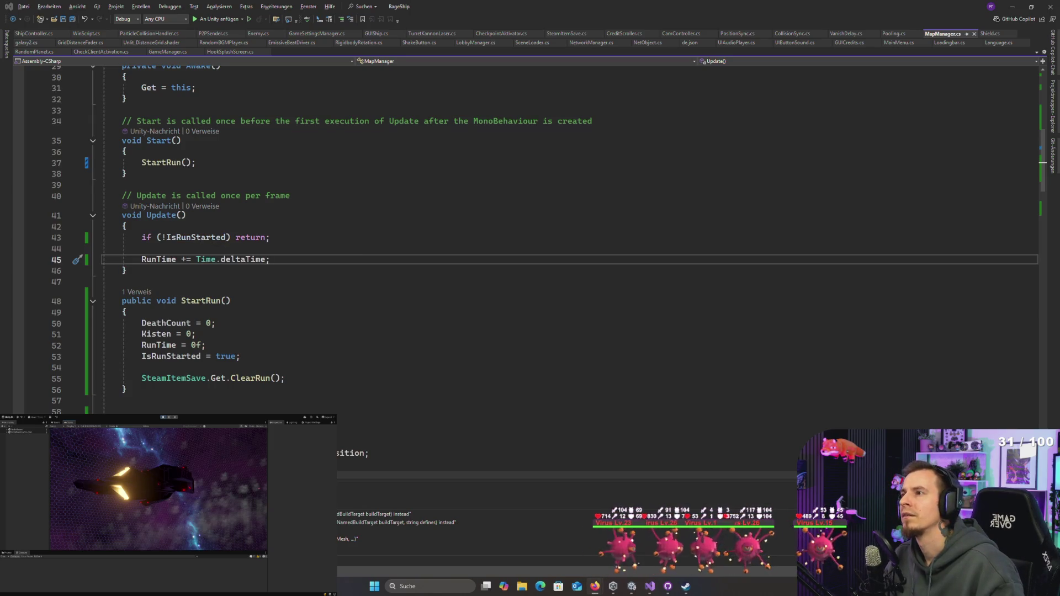
key("alt+Tab")
scroll(487, 420, "down", 5)
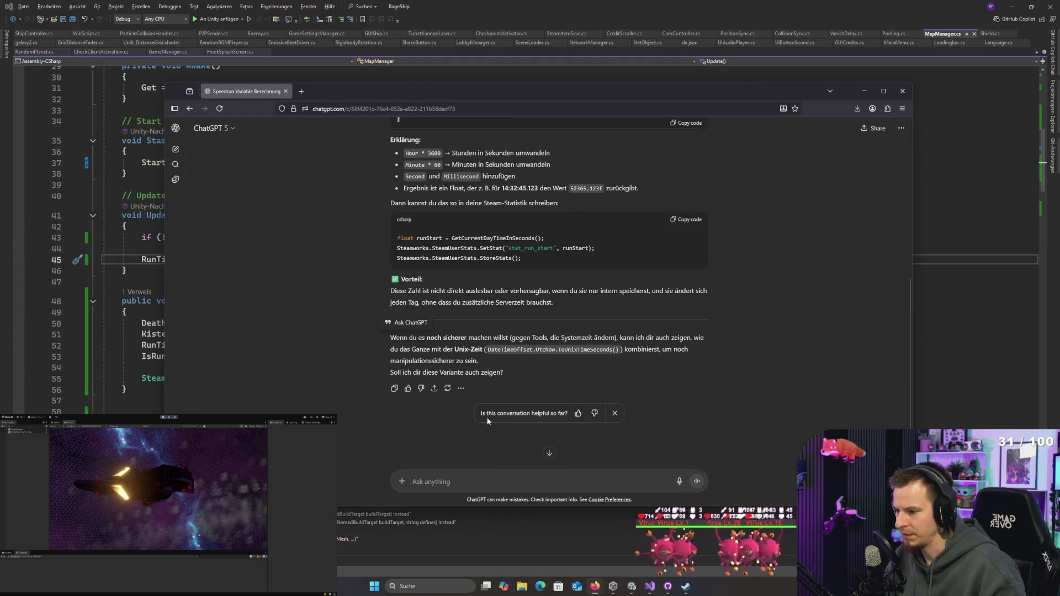
Step: Ask ChatGPT how to format the deltaTime-counted run-time float as an hh:mm:ss string
type("ok da")
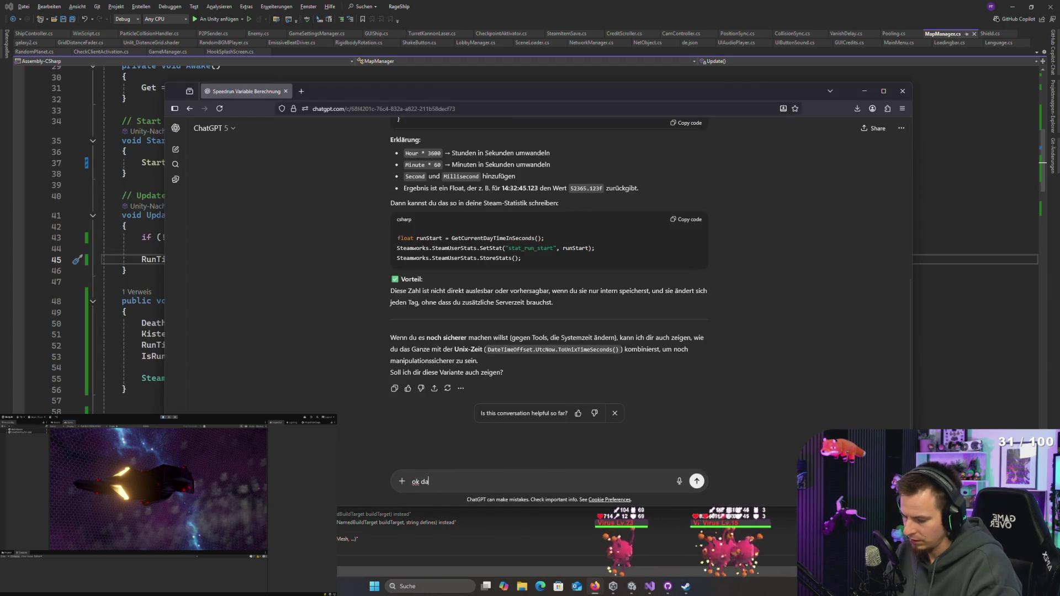
type("nke. nun hab ich p")
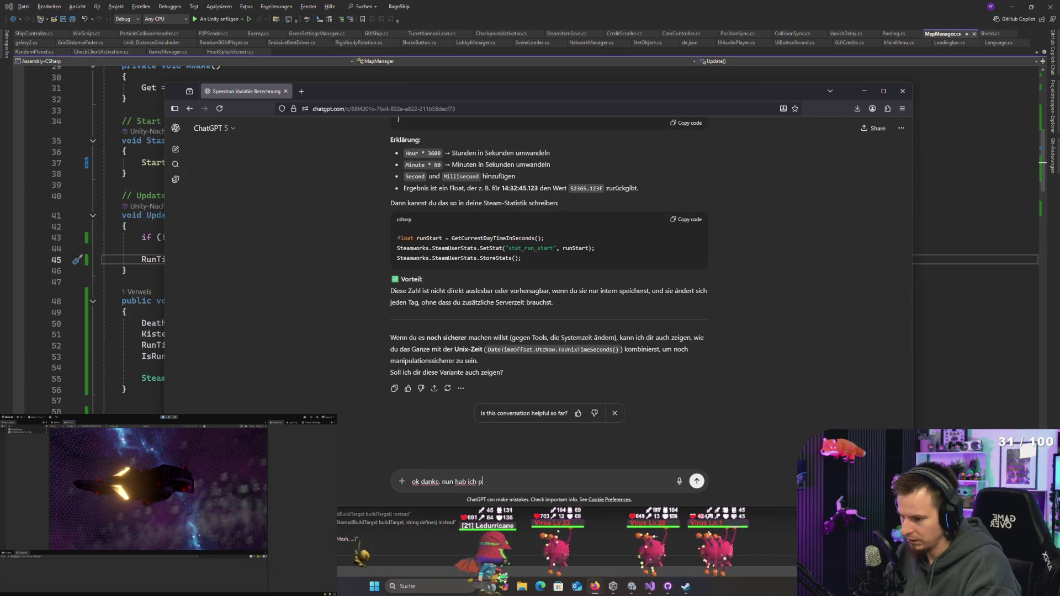
type("arallel noch ein ")
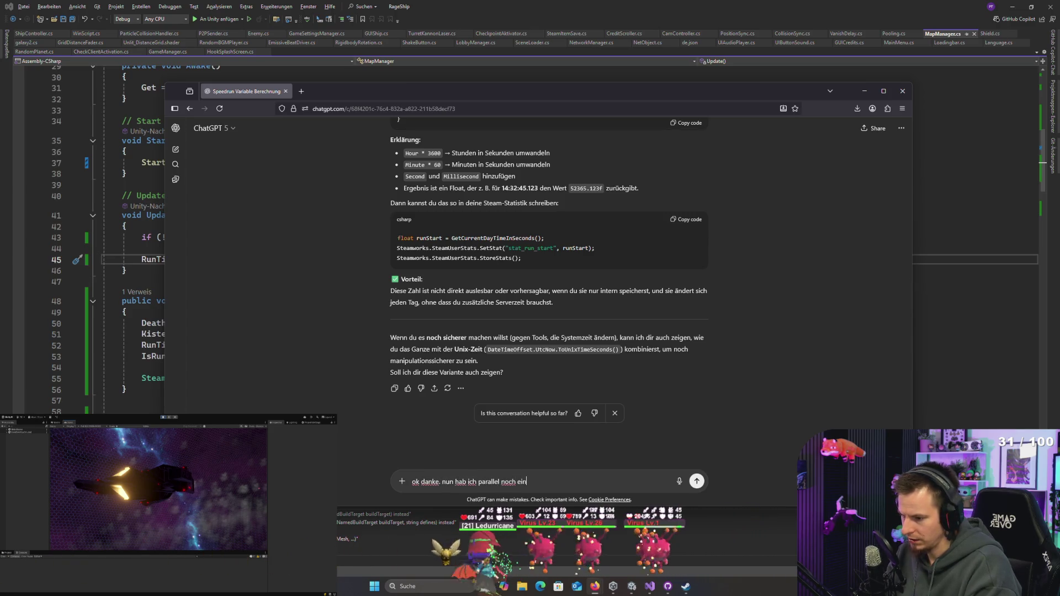
type("internen")
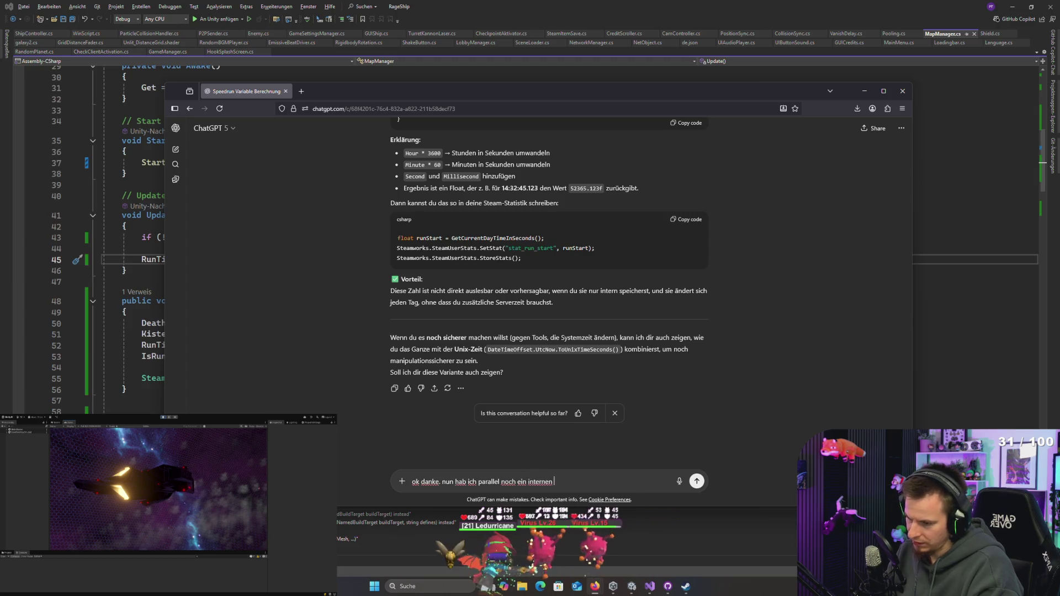
type(" float der time.d")
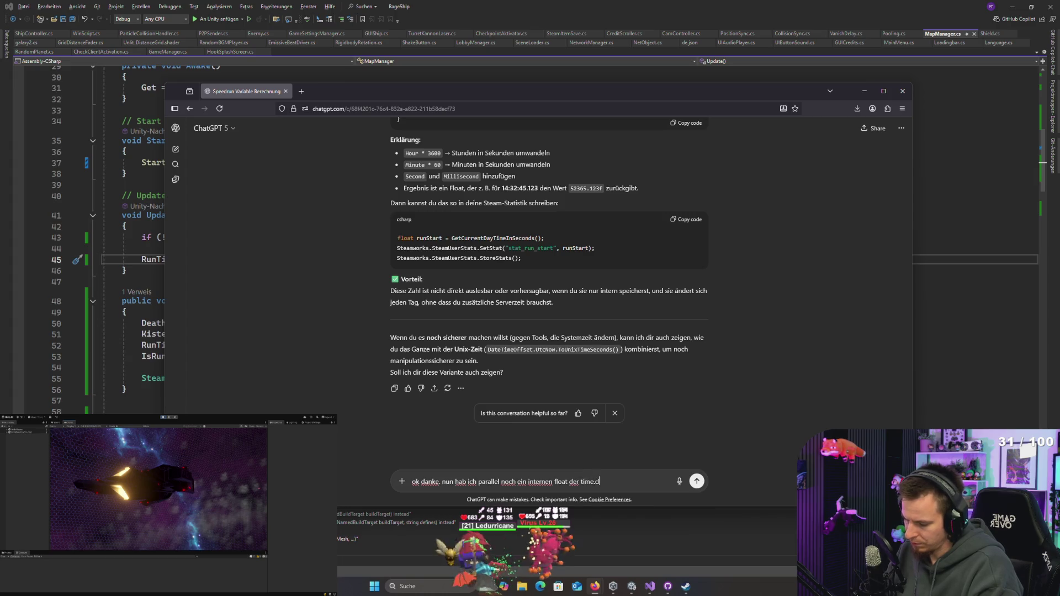
type("eltatime hochzäh")
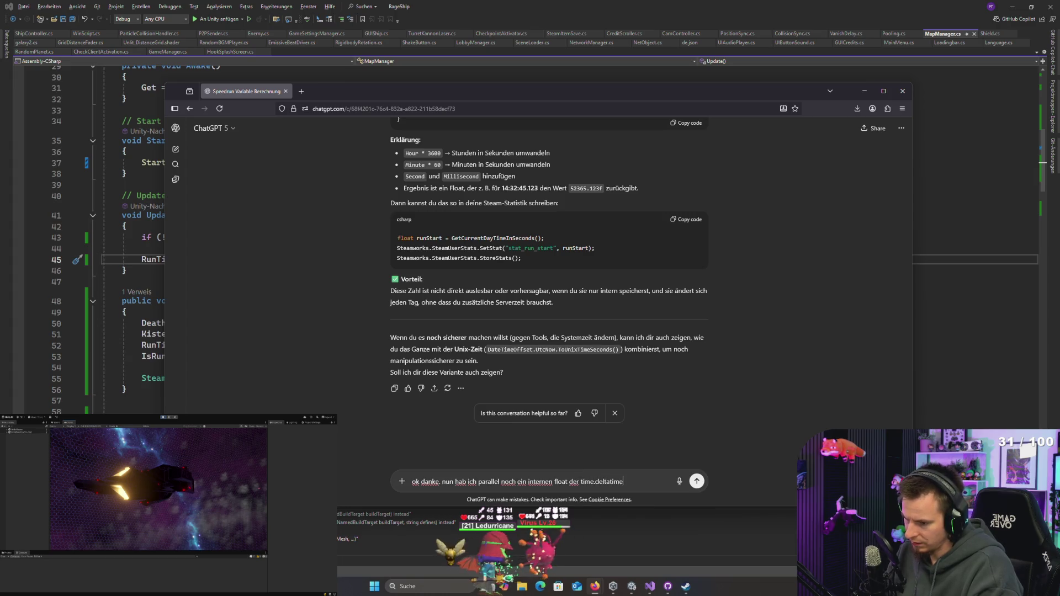
type("lt  und bei 0 ")
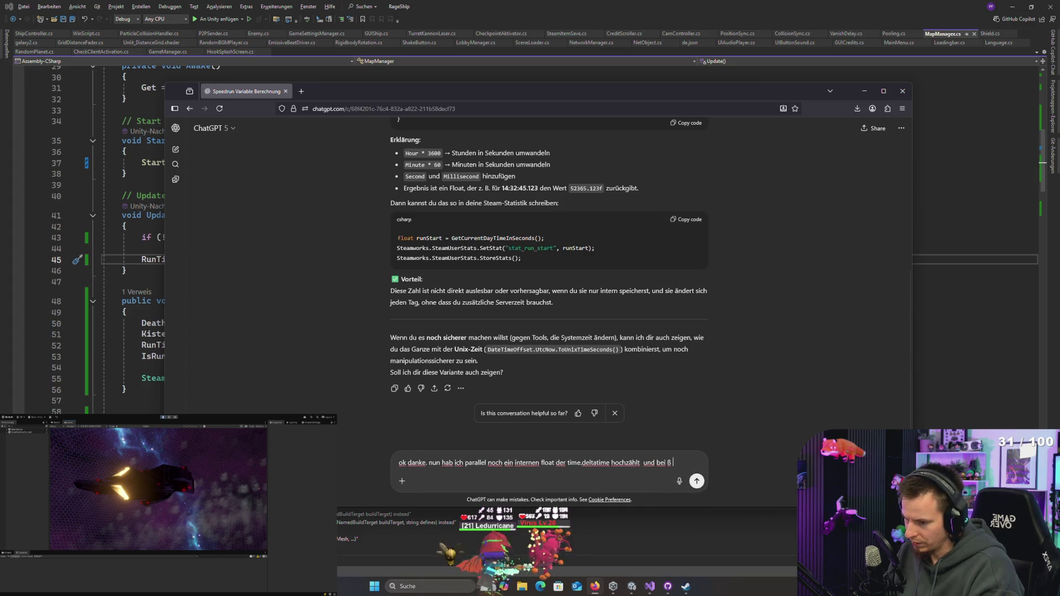
type("anfä")
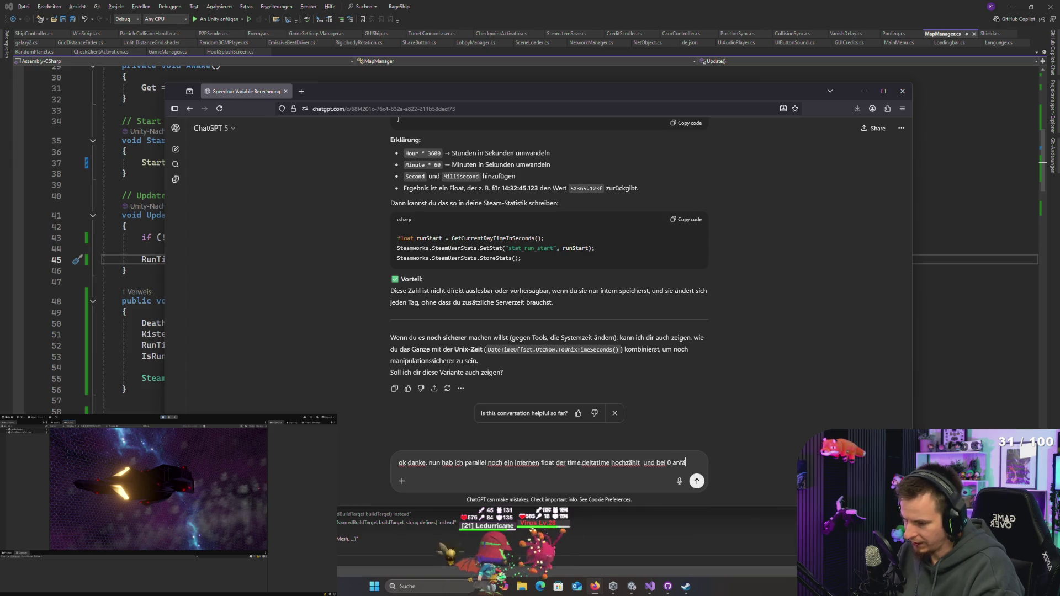
type("ngt. kannst du mir")
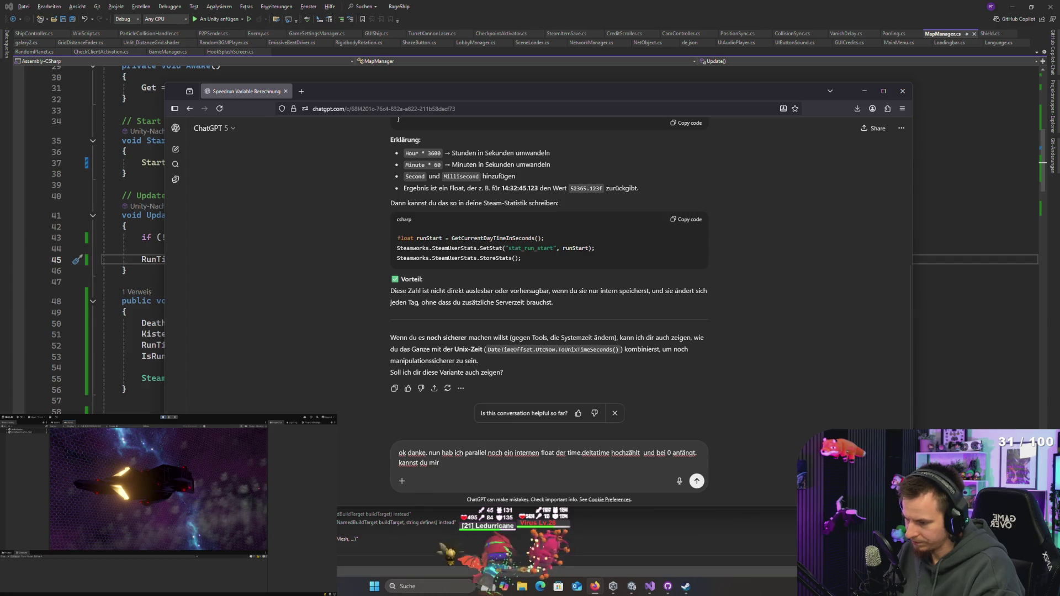
type(" d")
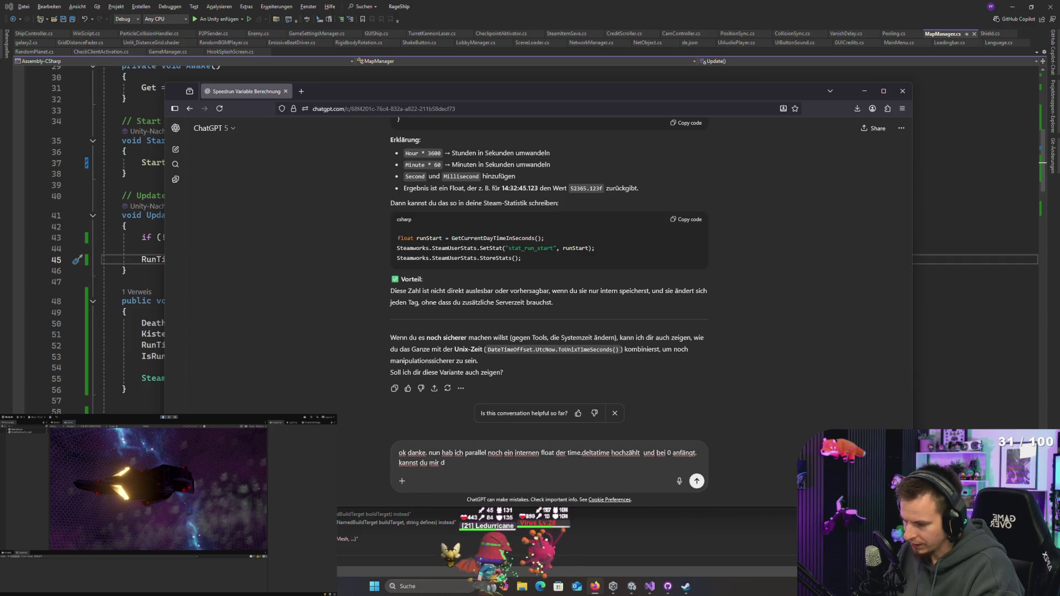
type("as ")
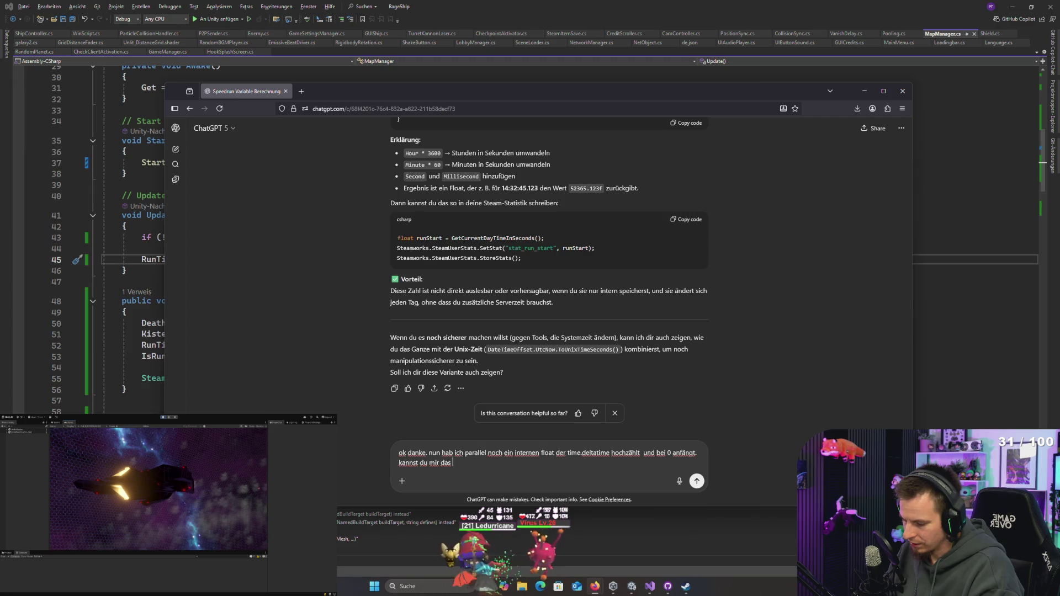
type("umrechnen i")
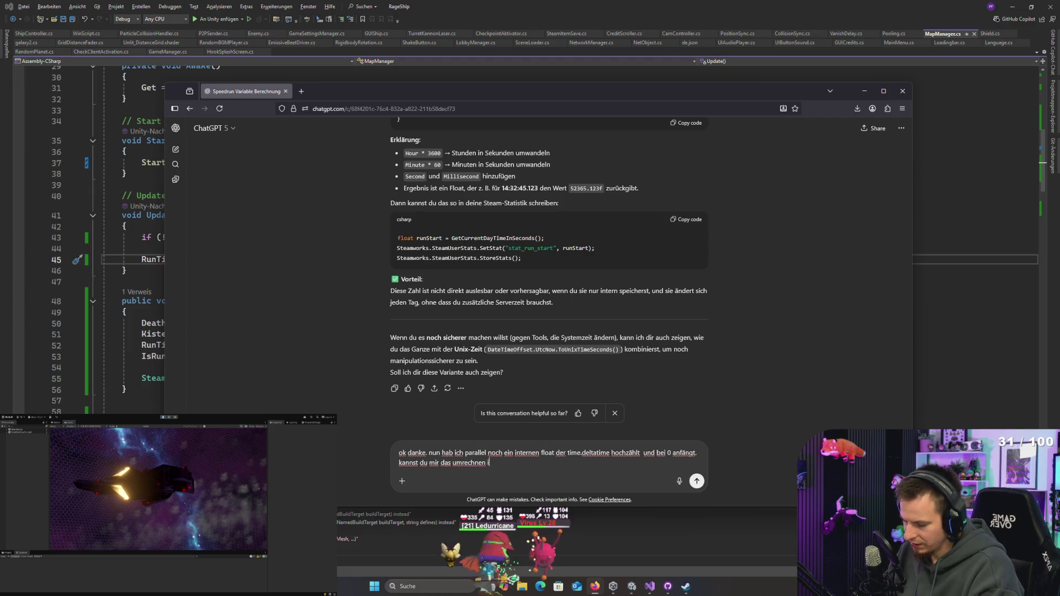
type("n ein string in")
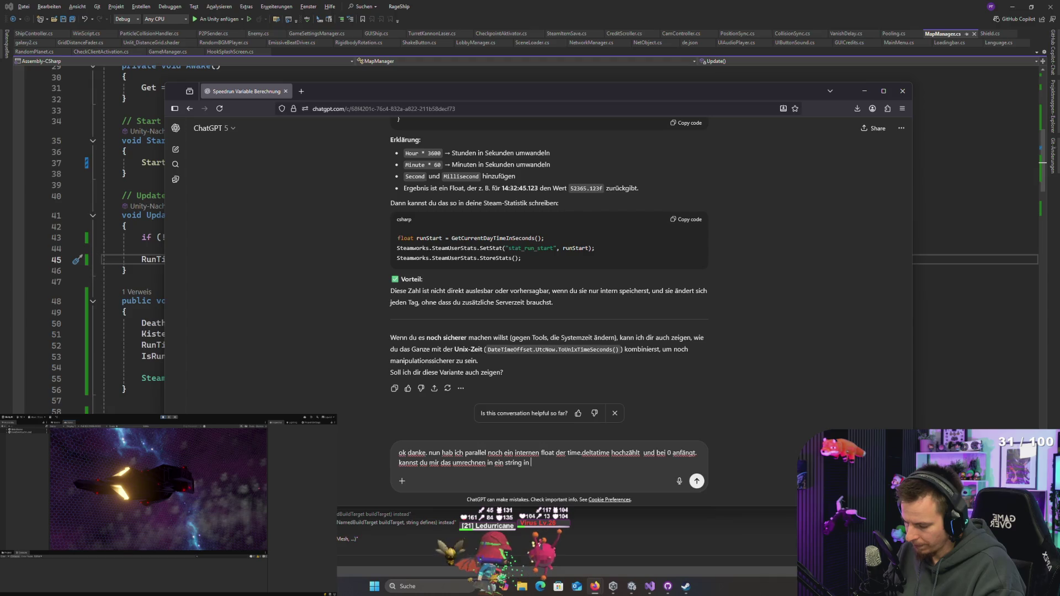
type(" hh")
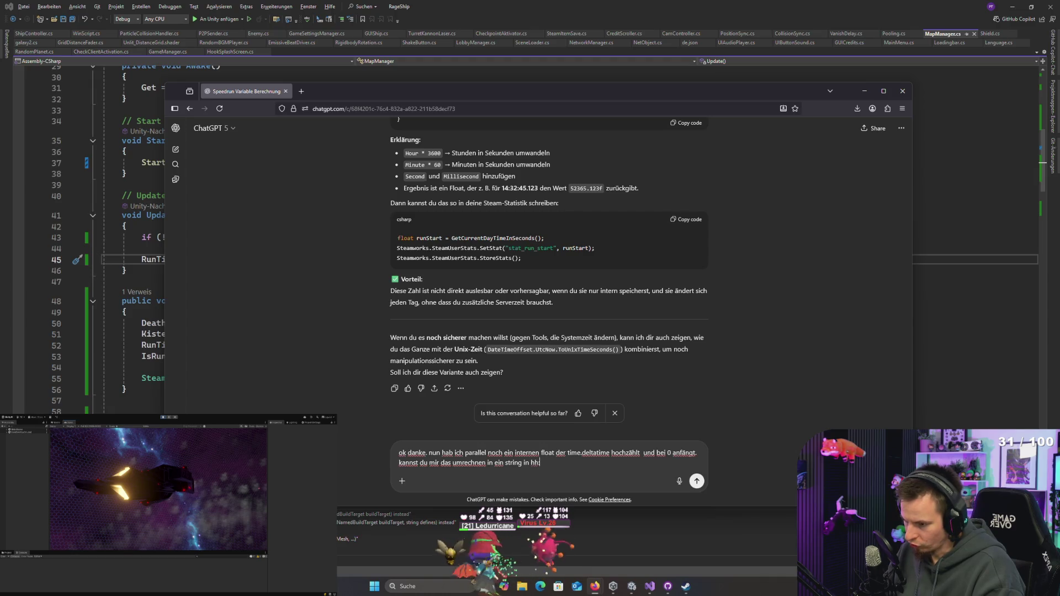
type(":mm:ss")
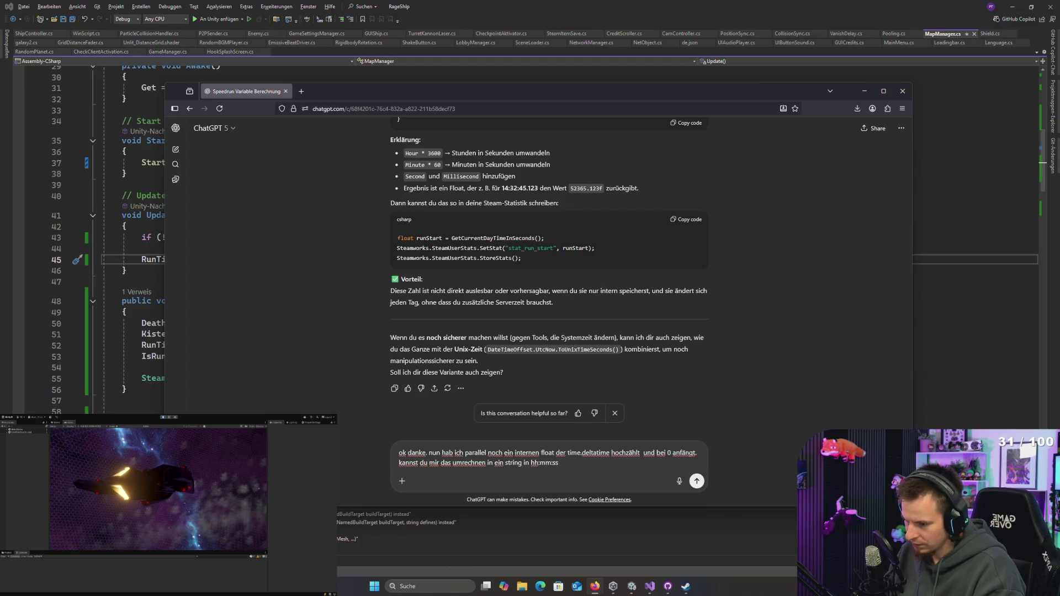
key("Return")
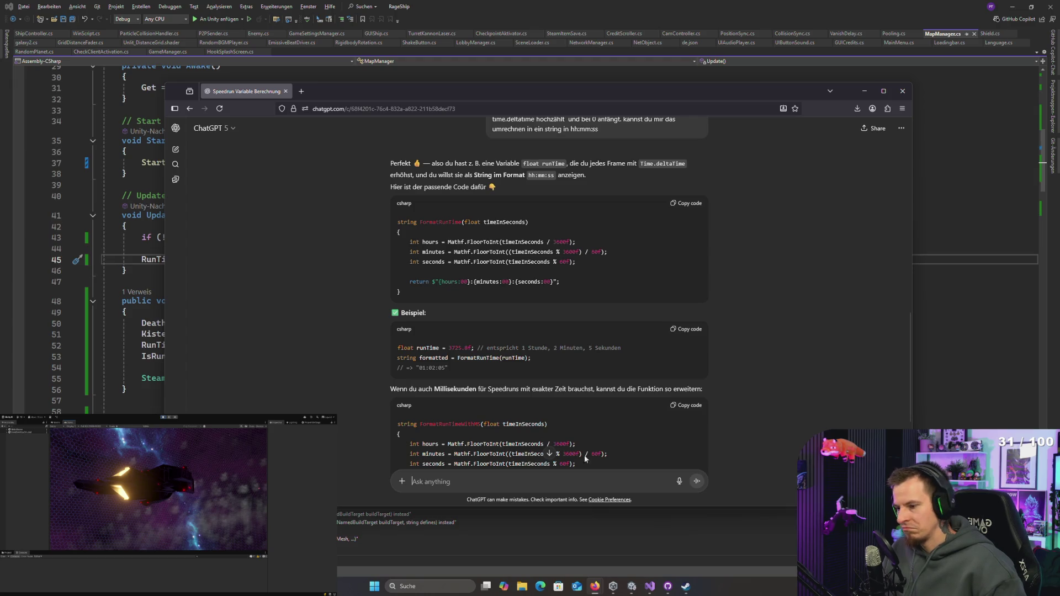
Step: Read the reply and select the FormatRunTimeWithMS code block to copy it
scroll(605, 418, "down", 3)
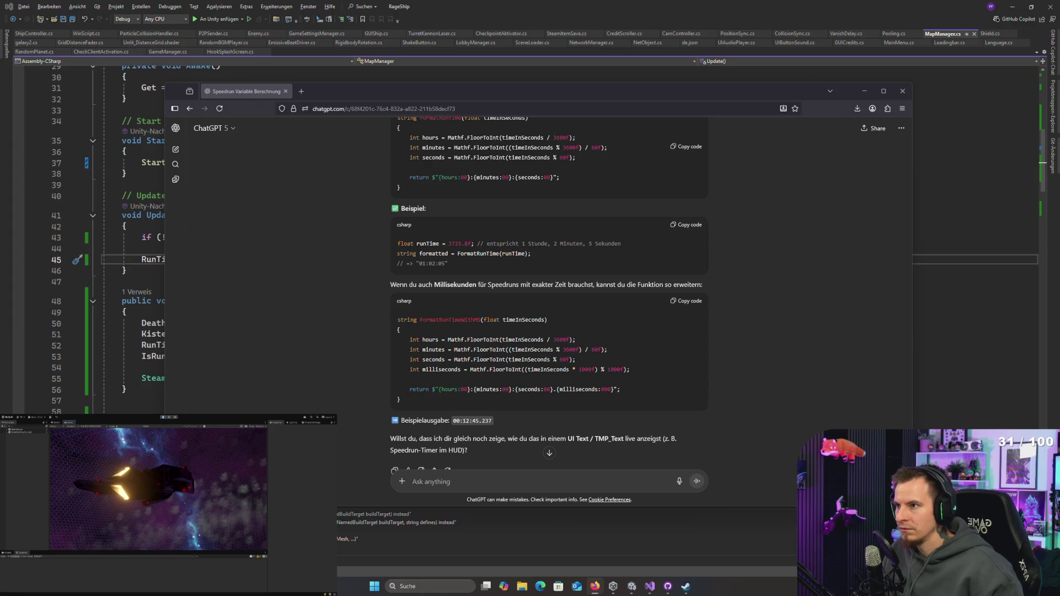
scroll(576, 331, "down", 2)
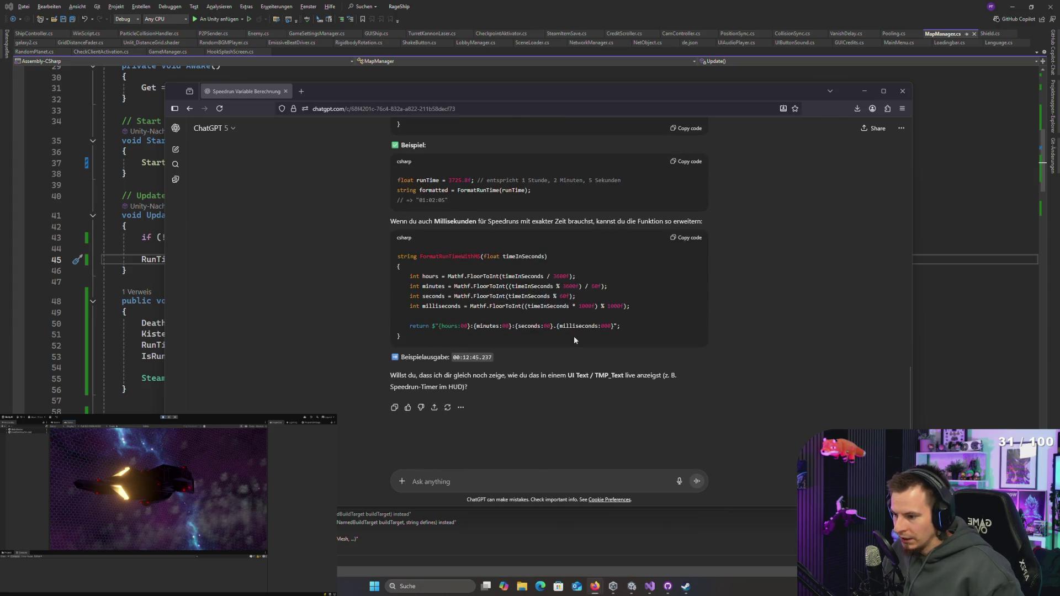
left_click_drag(415, 338, 396, 258)
key("alt+Tab")
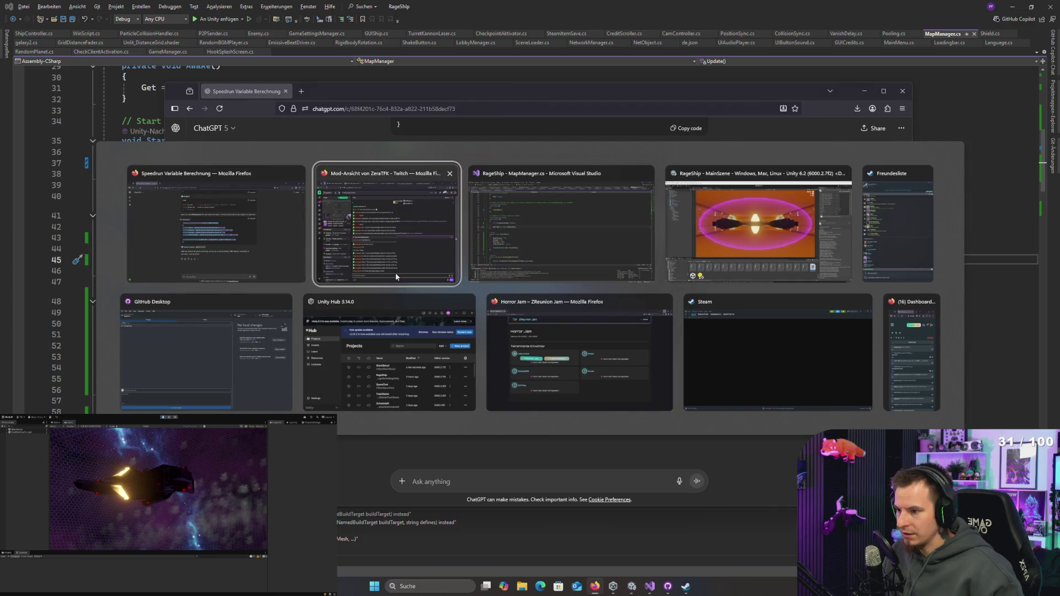
Step: Paste the FormatRunTimeWithMS function on a new line right after UpdateHud's closing brace
key("Tab")
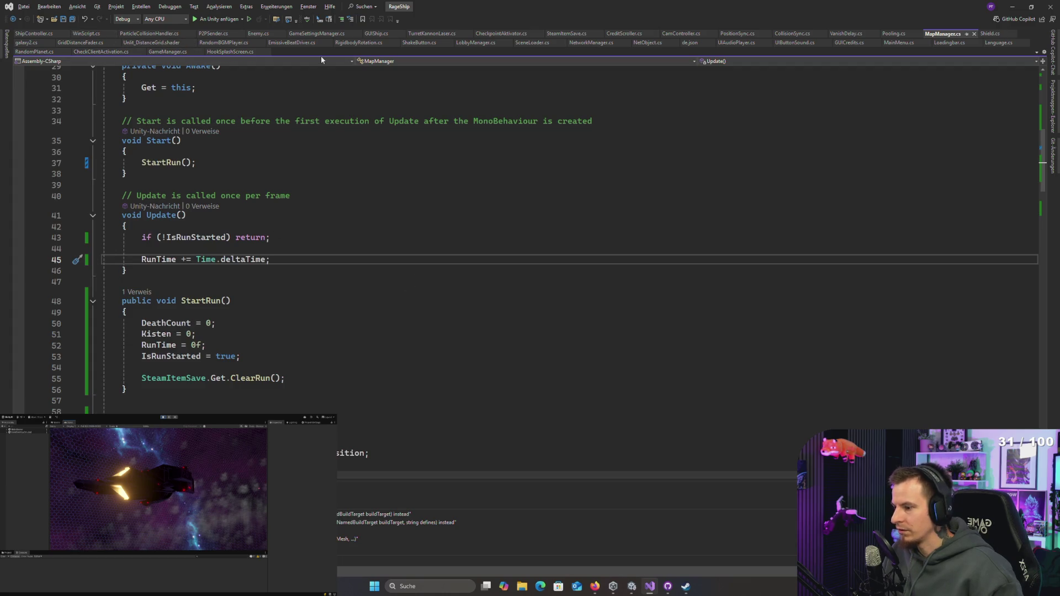
scroll(236, 355, "down", 15)
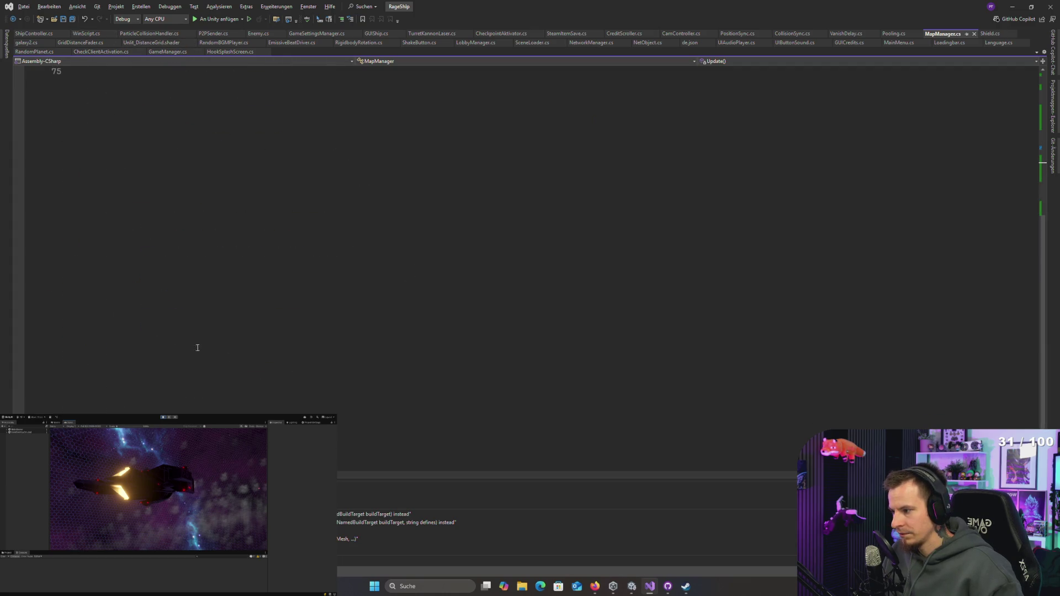
scroll(164, 337, "up", 5)
scroll(164, 339, "up", 3)
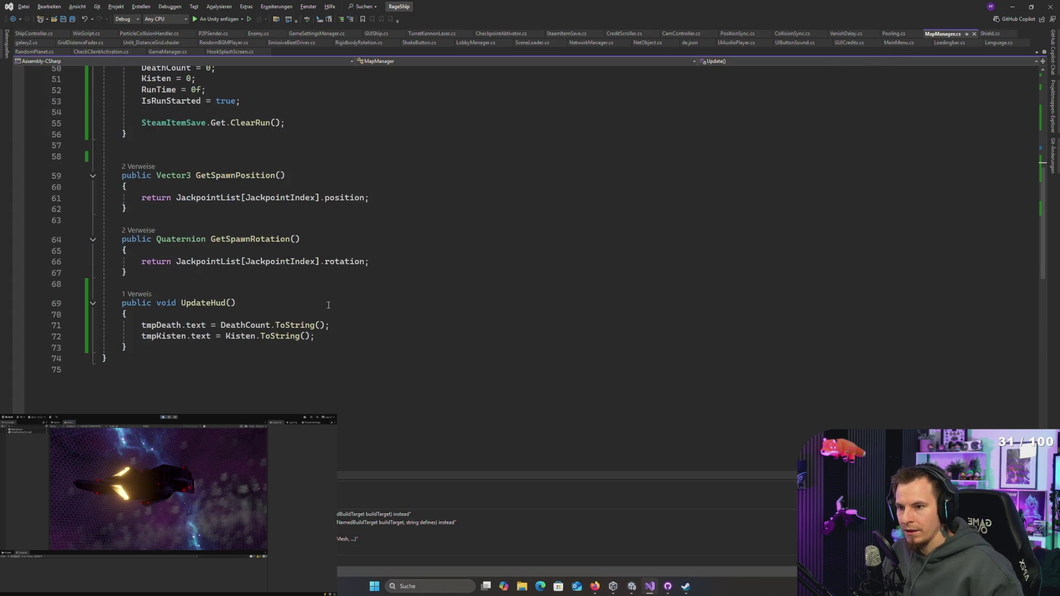
left_click(132, 348)
type(",")
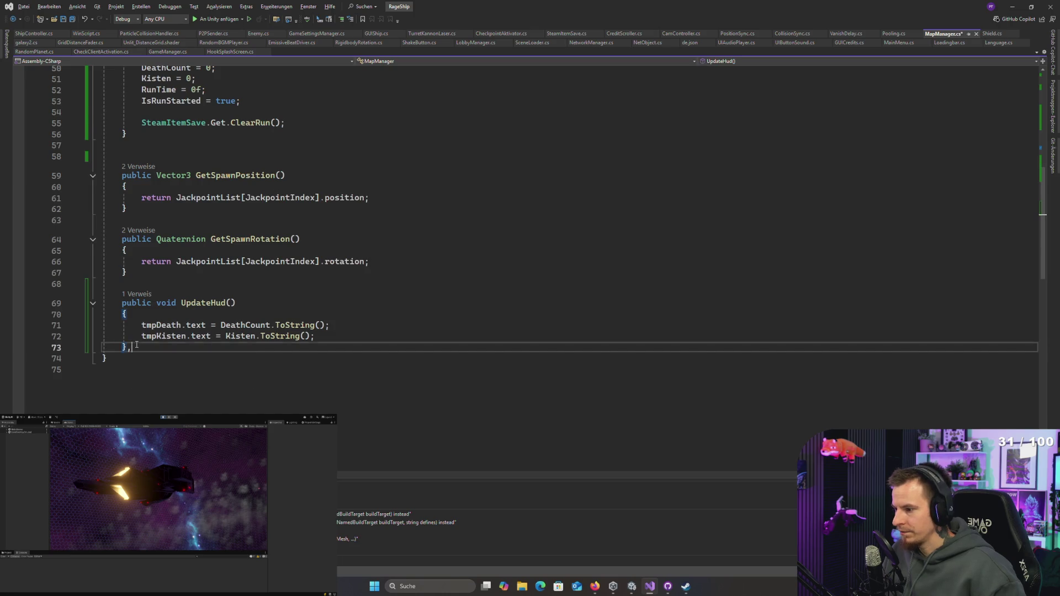
key("BackSpace")
key("Return")
key("ctrl+v")
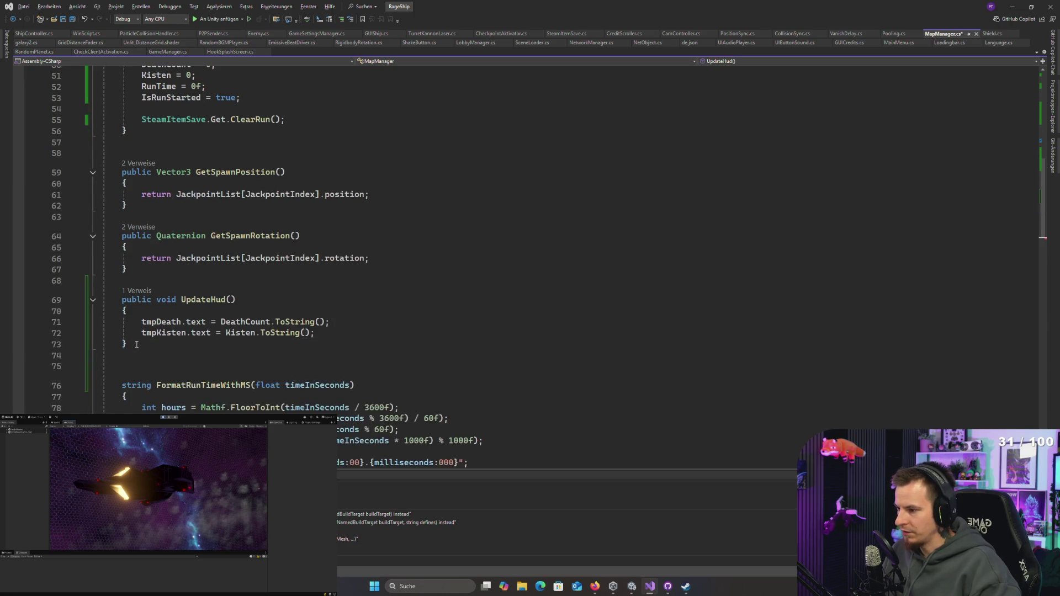
Step: Check the pasted FormatRunTimeWithMS method, then return to the RunTime update line in Update
scroll(261, 341, "down", 4)
double_click(208, 253)
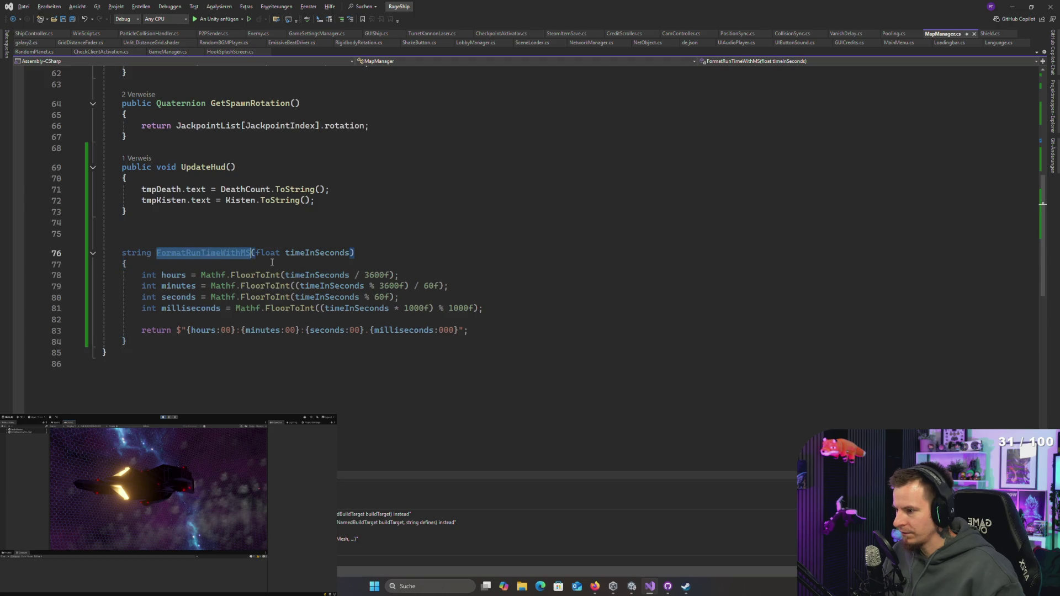
scroll(369, 257, "up", 7)
scroll(312, 287, "up", 3)
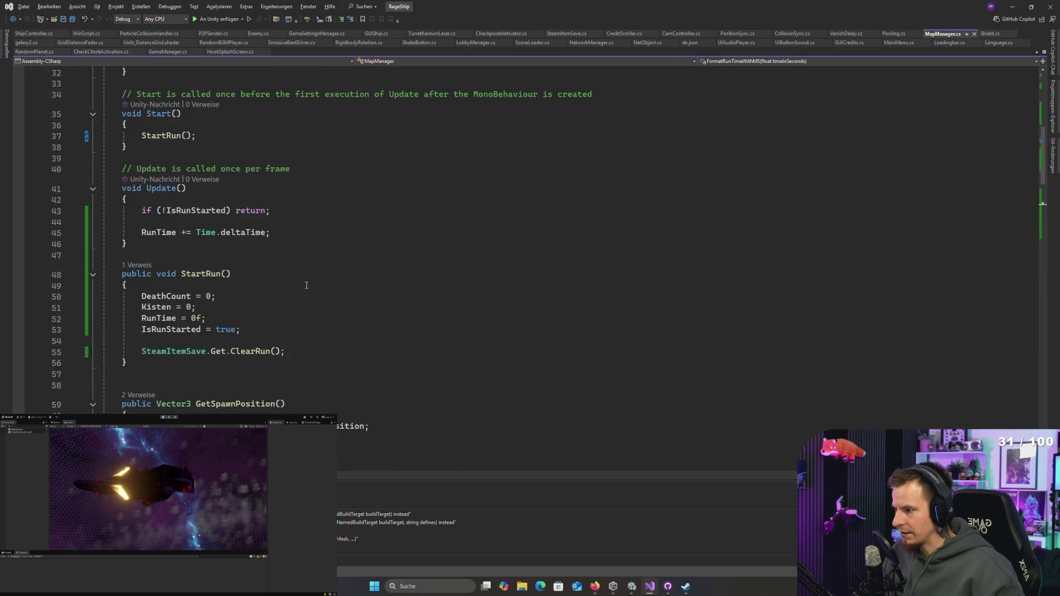
scroll(306, 285, "up", 2)
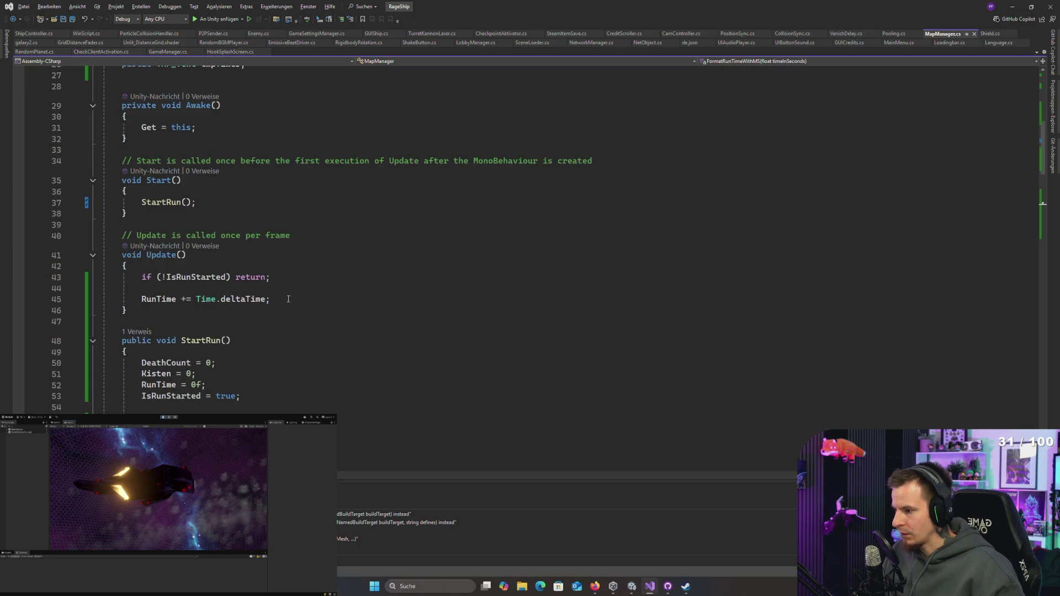
left_click(294, 299)
Step: Add 'tmpTimer.text = FormatRunTimeWithMS(RunTime);' to Update, accepting the suggested completion
key("Return")
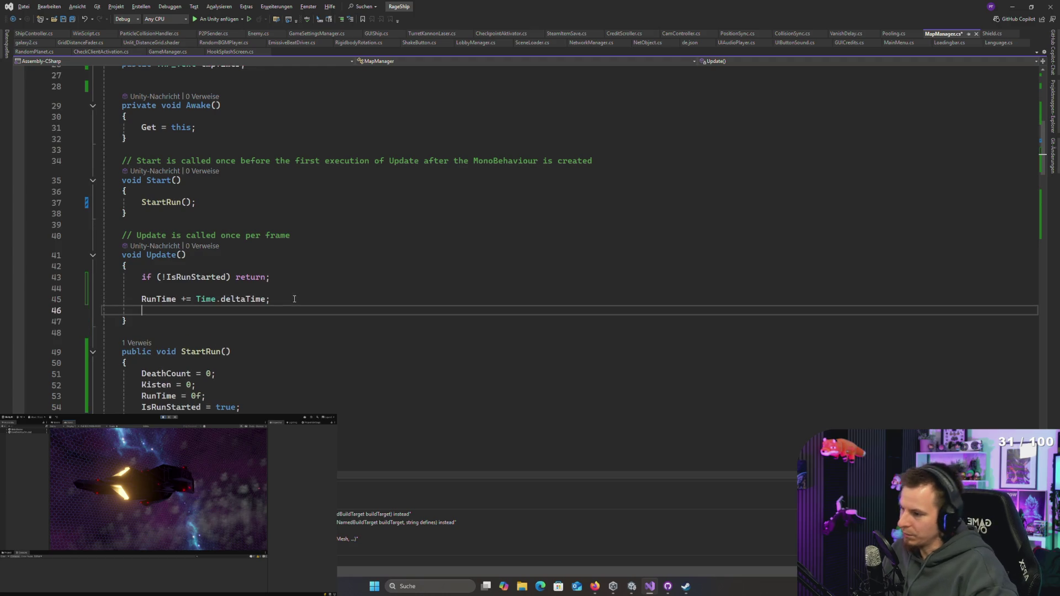
scroll(293, 256, "up", 9)
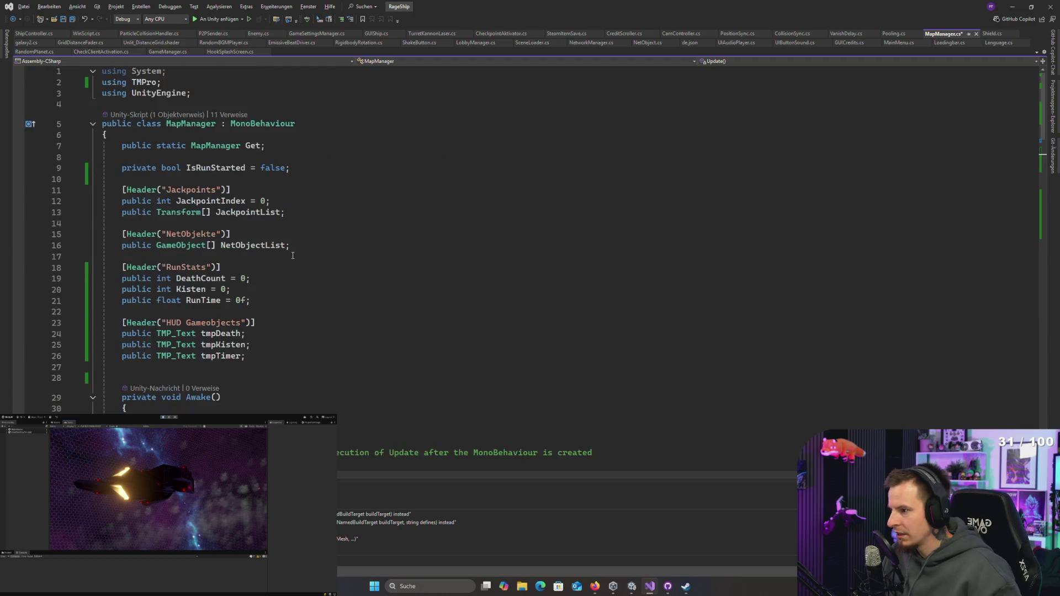
scroll(292, 256, "down", 9)
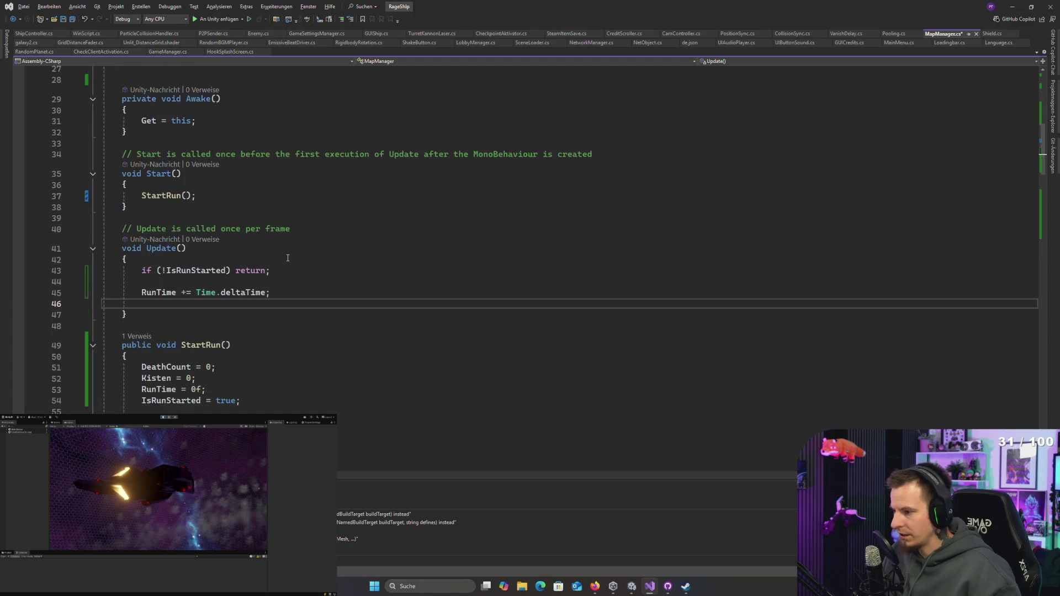
type("tmpTimer.")
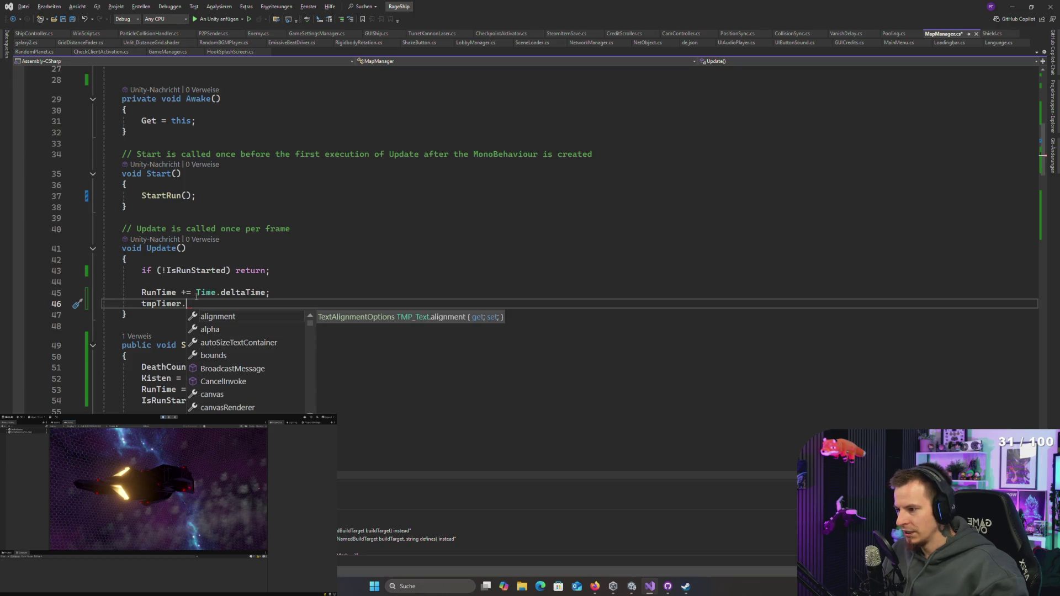
left_click(267, 293)
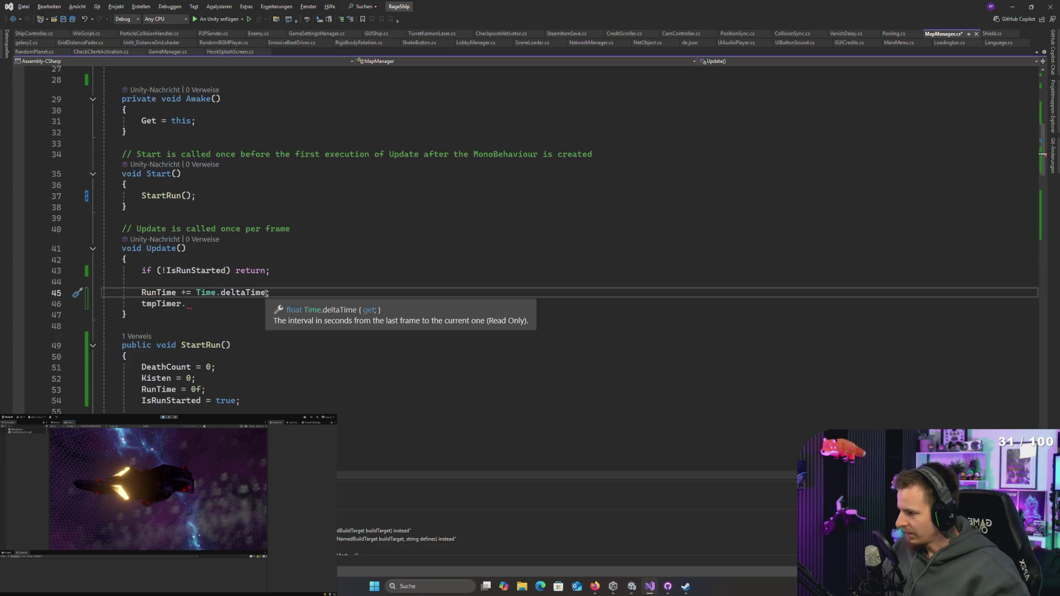
left_click(295, 283)
left_click(191, 305)
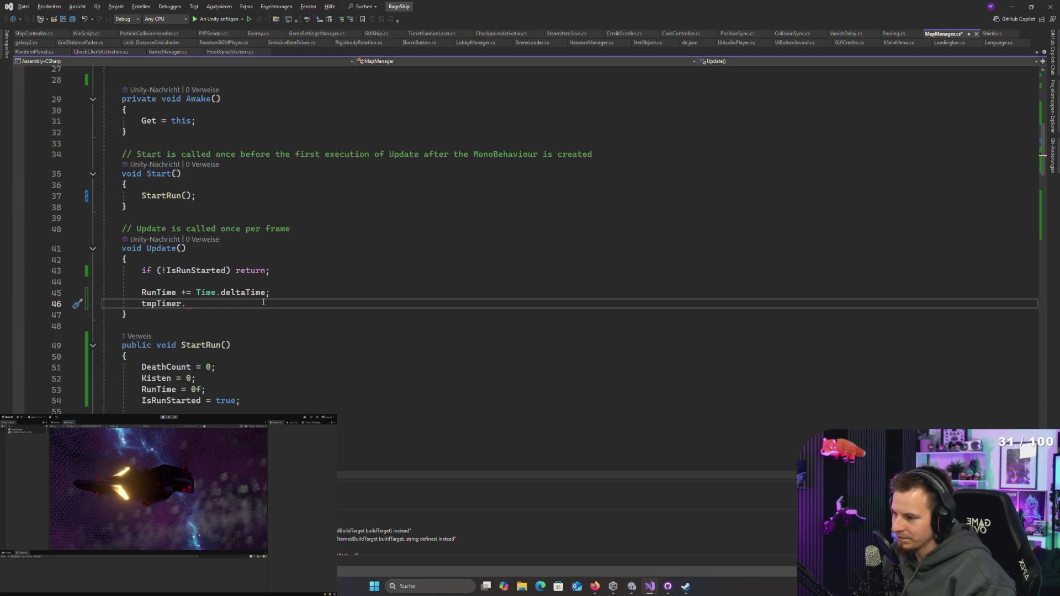
type("text ")
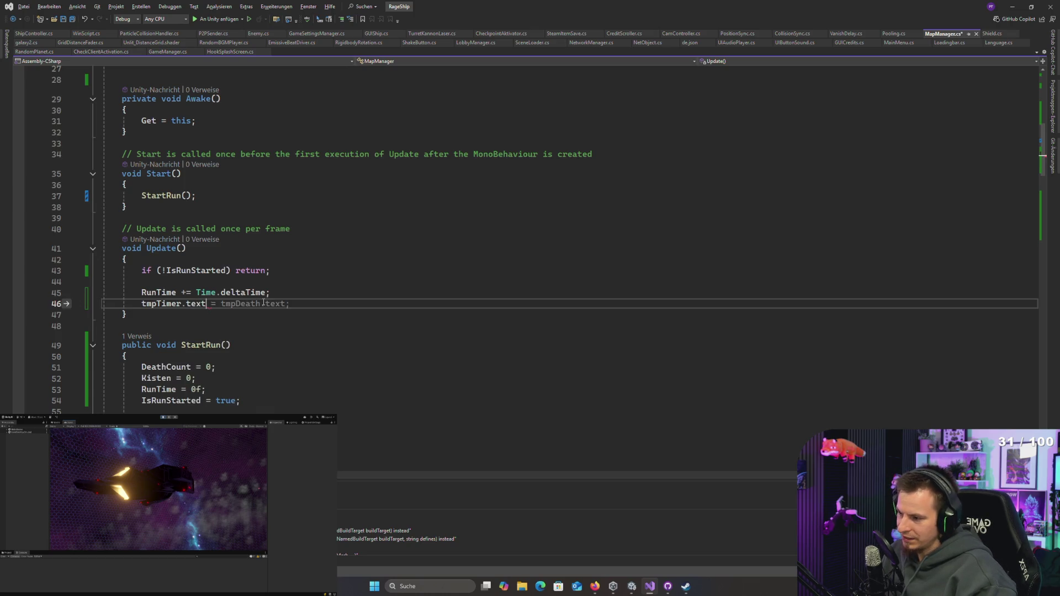
type("= FormatRunTimeWithMS")
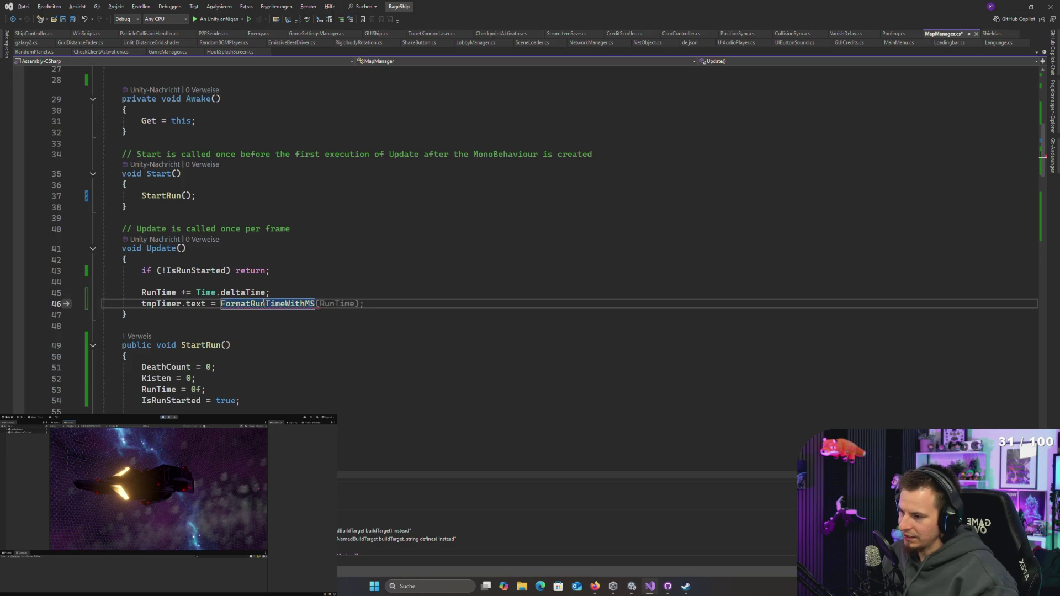
key("Tab")
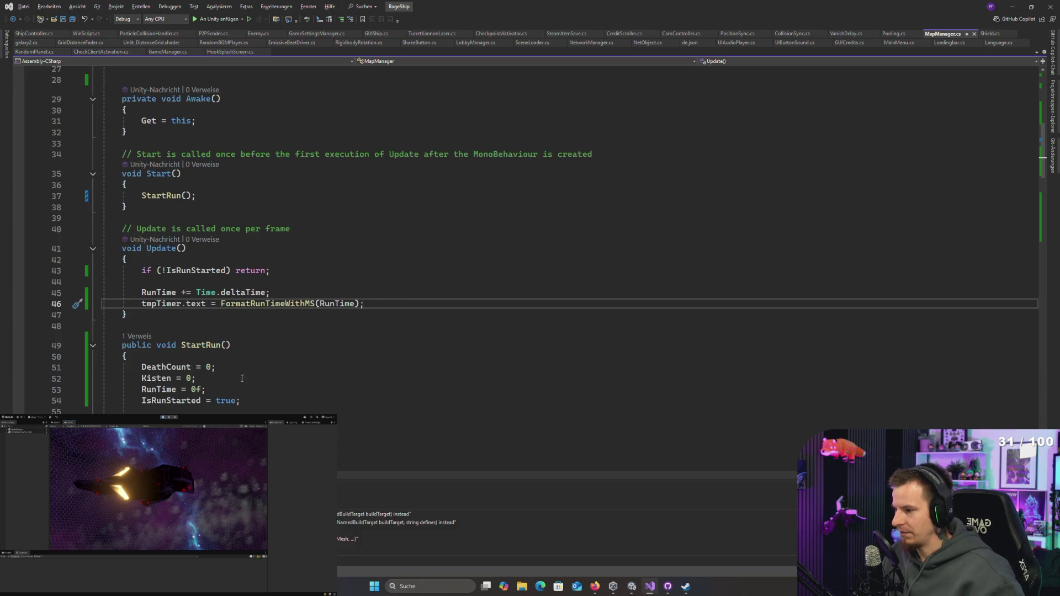
Step: Review the StartRun resets, GetSpawnPosition and FormatRunTimeWithMS before returning to Unity
scroll(359, 365, "down", 5)
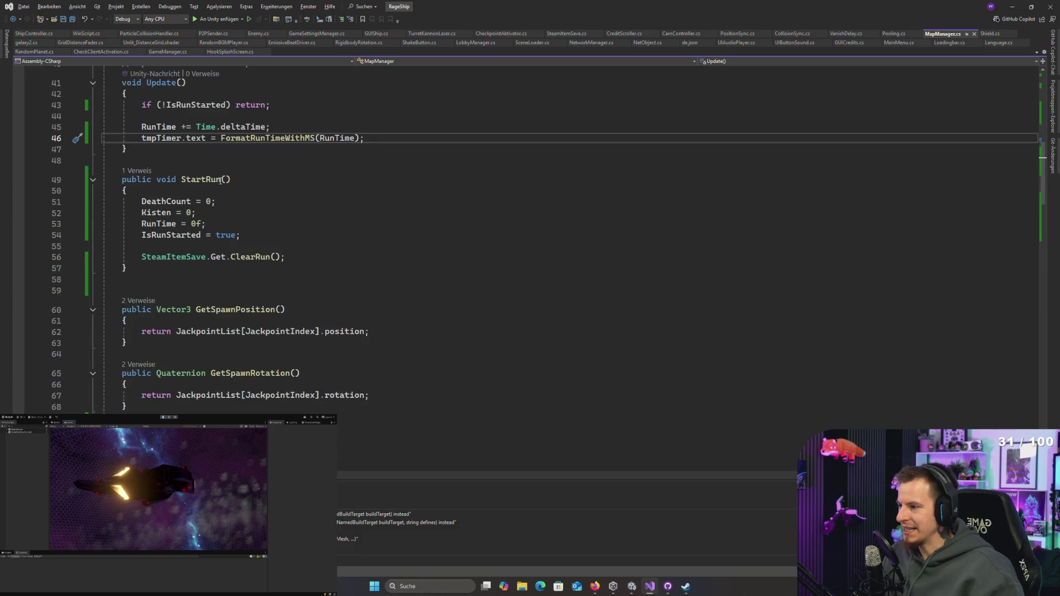
left_click_drag(171, 201, 184, 225)
double_click(304, 138)
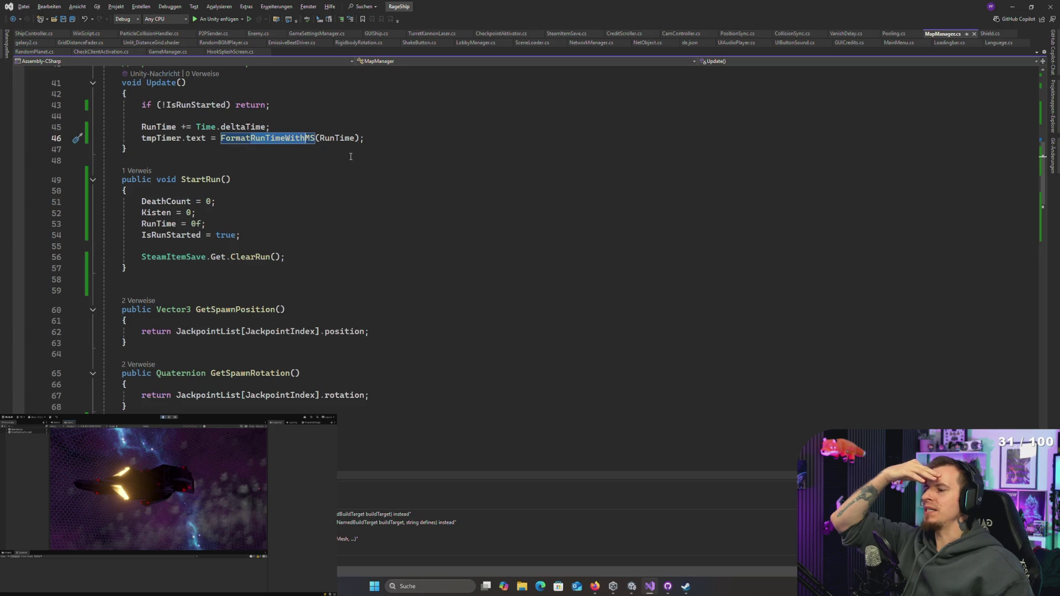
scroll(348, 165, "down", 2)
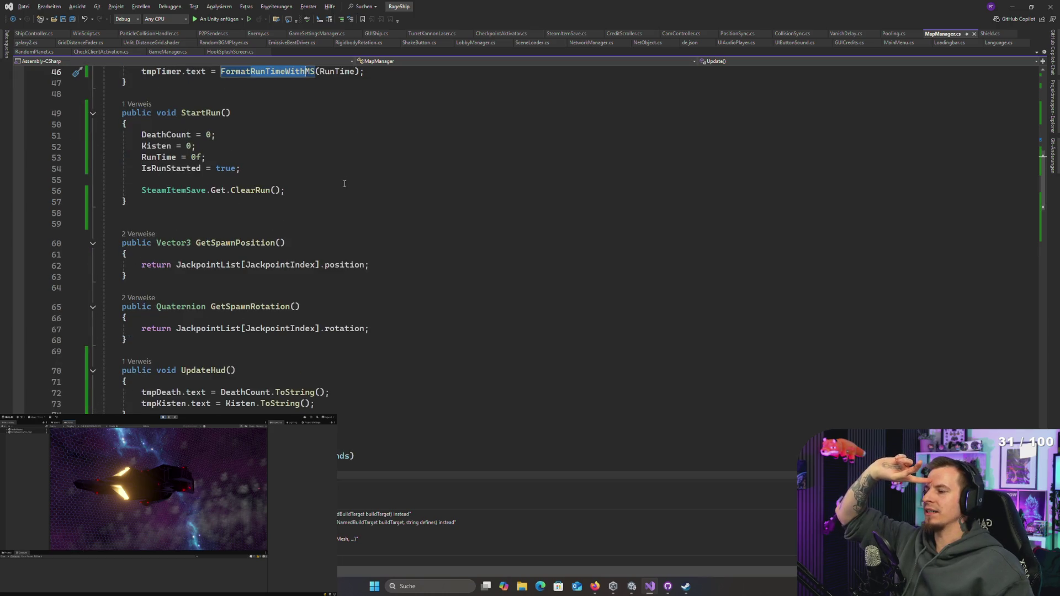
left_click(236, 243)
scroll(342, 262, "down", 5)
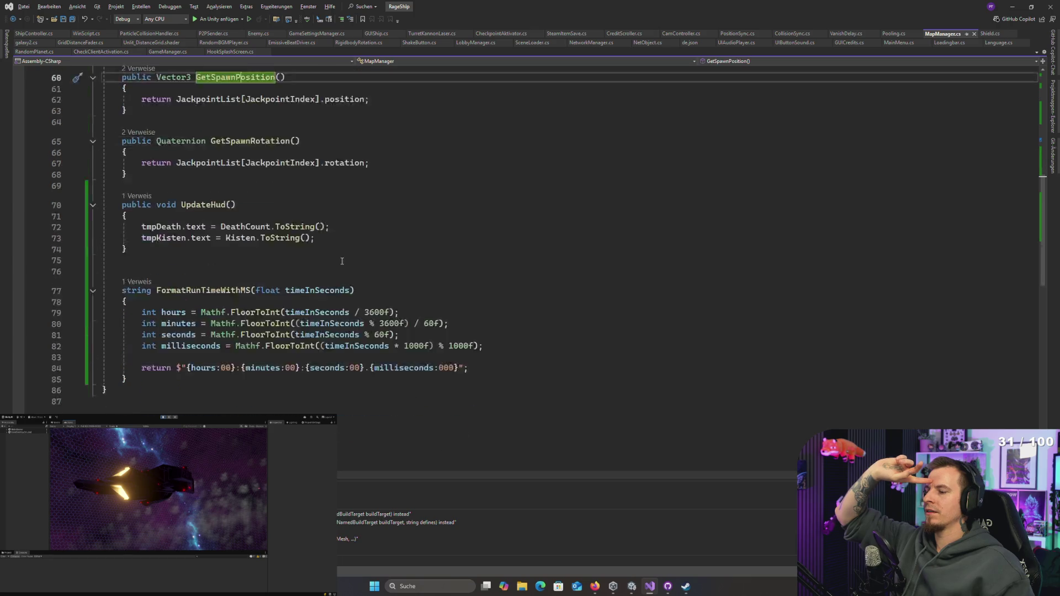
scroll(341, 261, "down", 1)
scroll(206, 224, "up", 12)
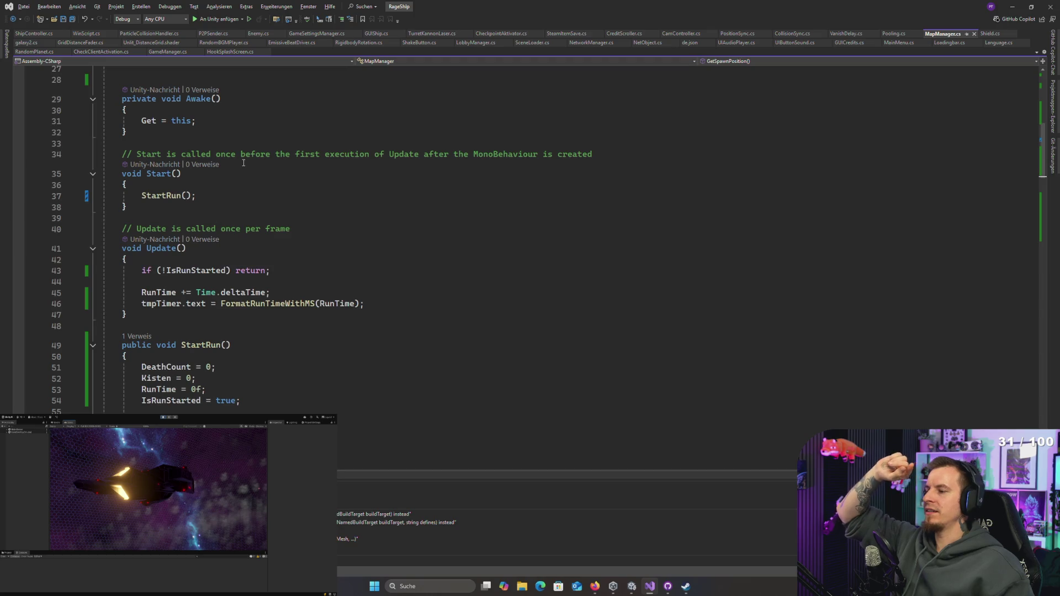
scroll(234, 161, "down", 12)
left_click(202, 257)
double_click(203, 172)
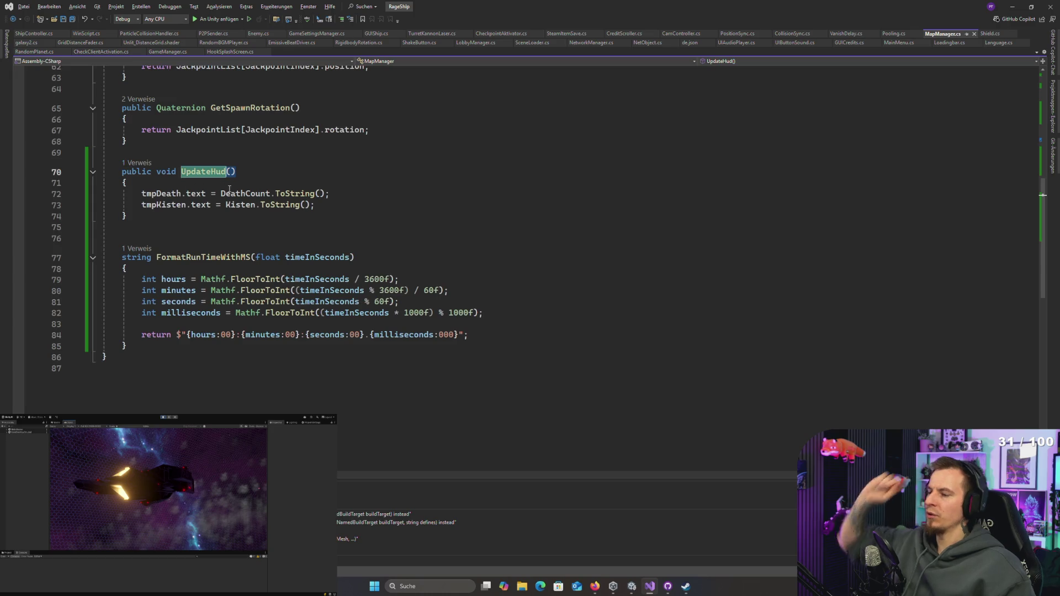
key("alt+Tab")
key("alt+Tab")
key("alt+Tab")
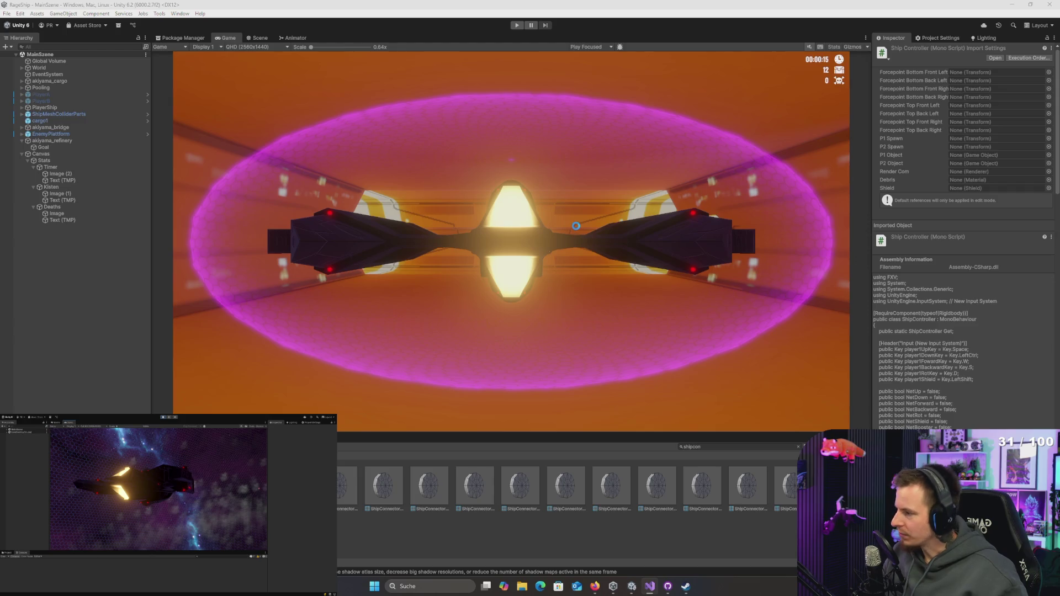
Step: Commit the seven changed files, push to origin, and search Unity's project for 'main'
key("alt+Tab")
key("alt+Tab")
key("alt+Tab")
key("alt+Tab")
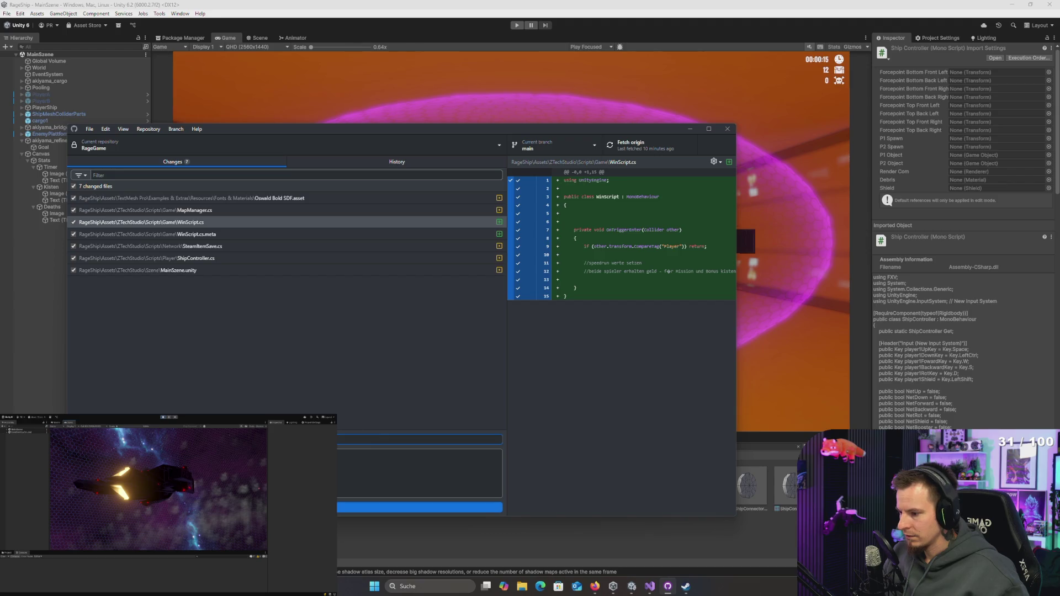
left_click(349, 460)
key("ctrl+Return")
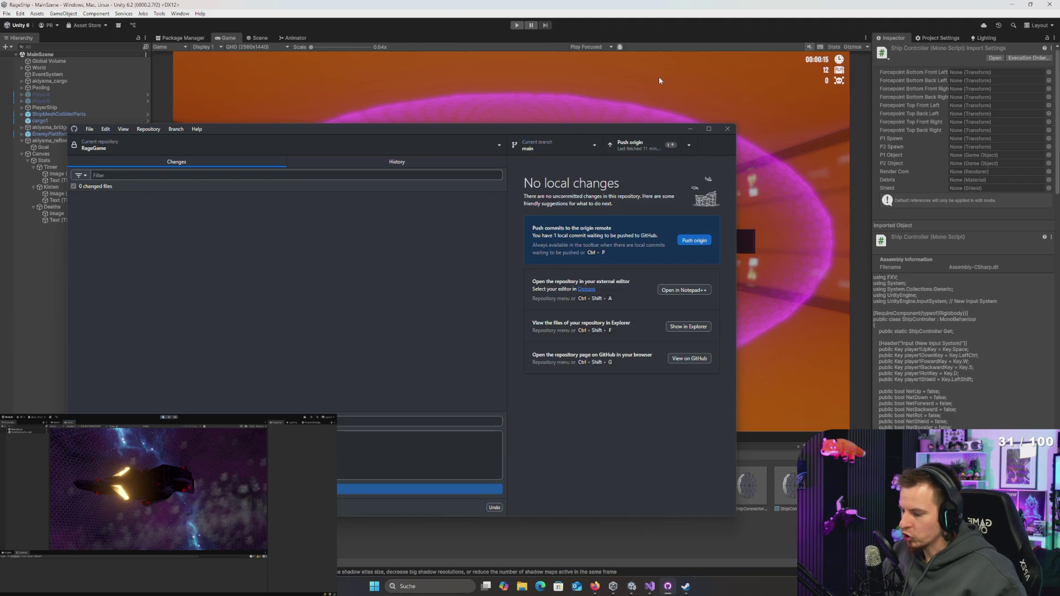
left_click(694, 240)
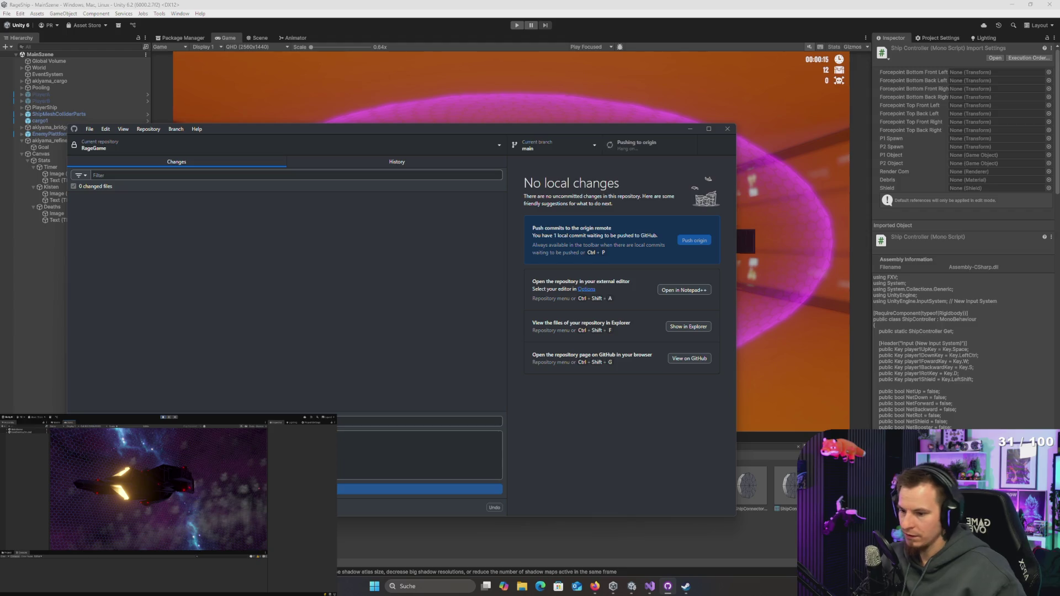
left_click(775, 482)
left_click(754, 448)
type("main")
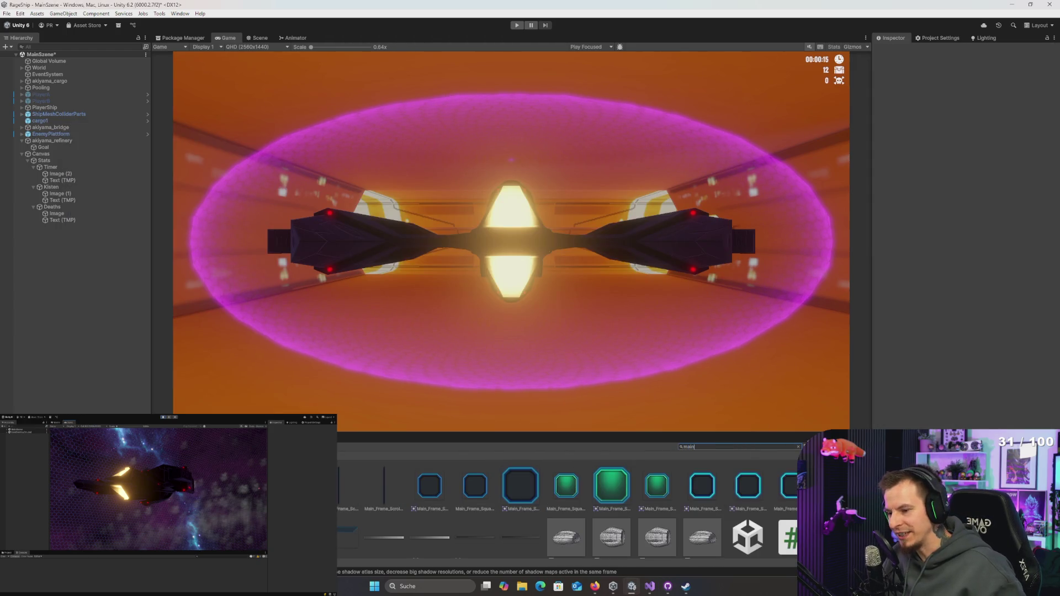
scroll(737, 503, "down", 2)
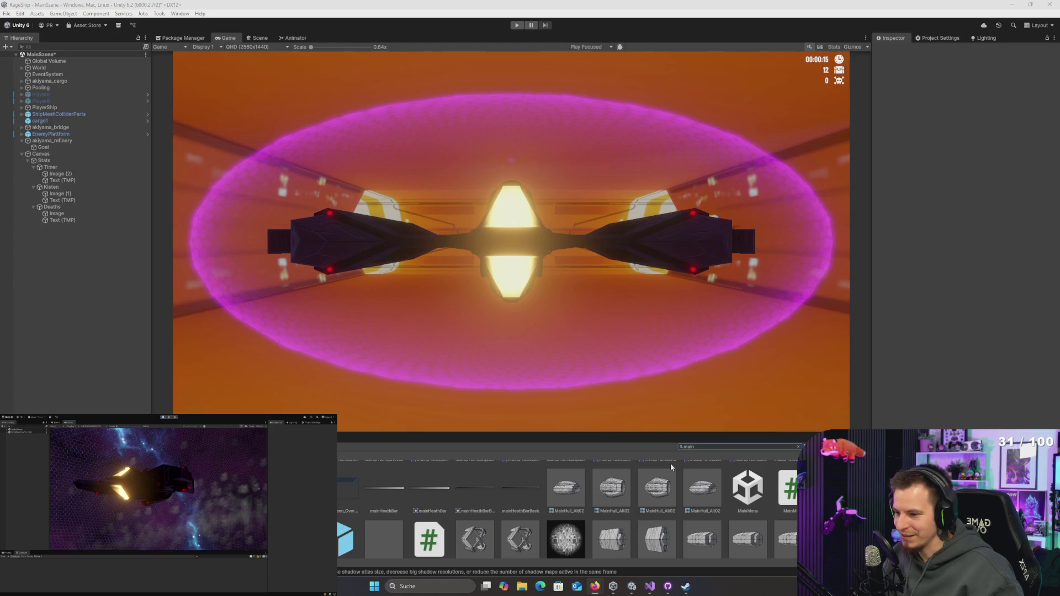
left_click(712, 448)
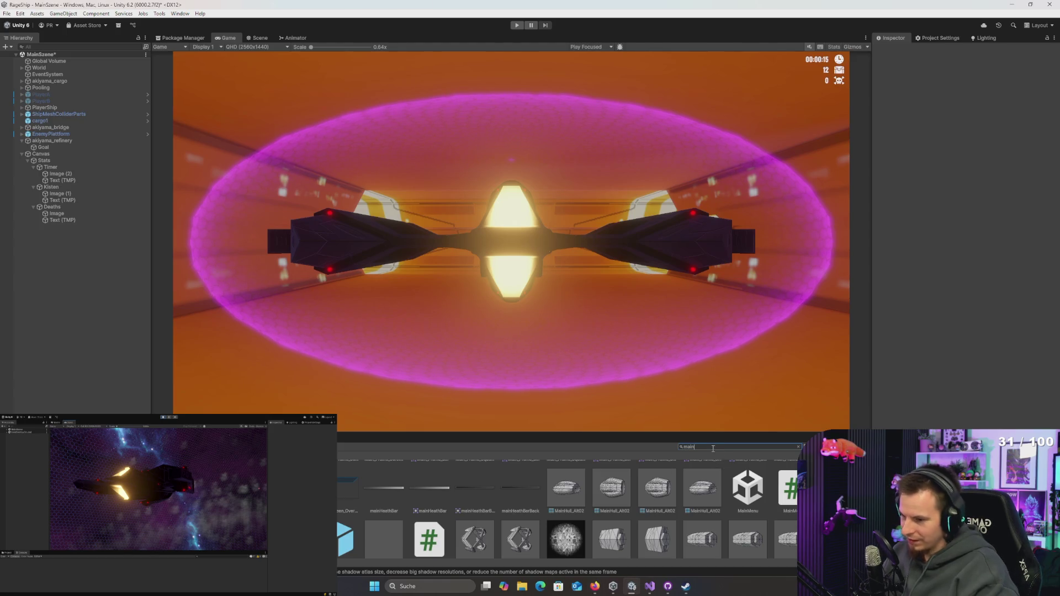
scroll(751, 505, "up", 1)
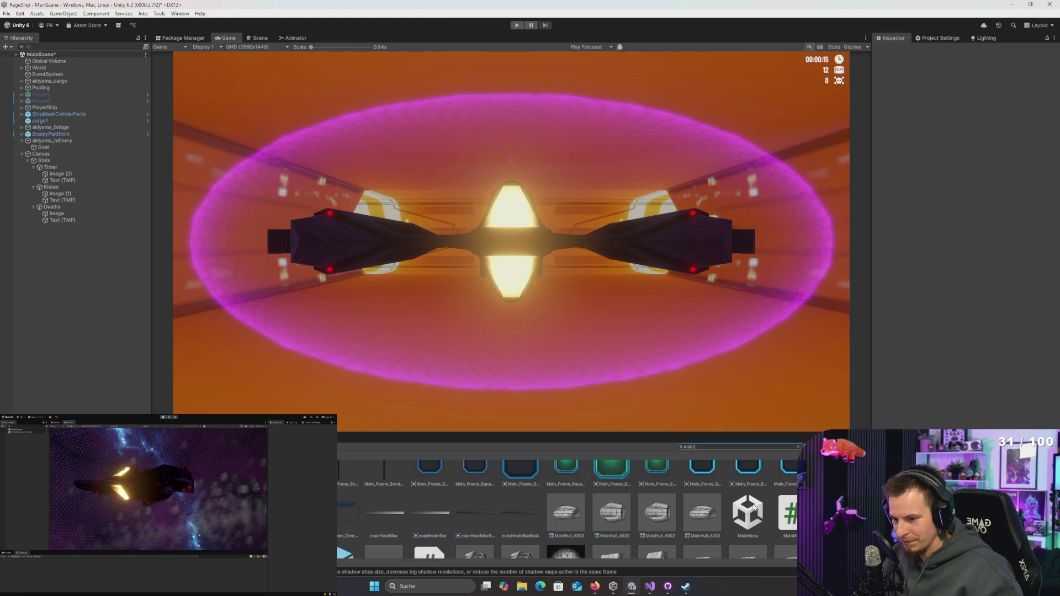
double_click(756, 509)
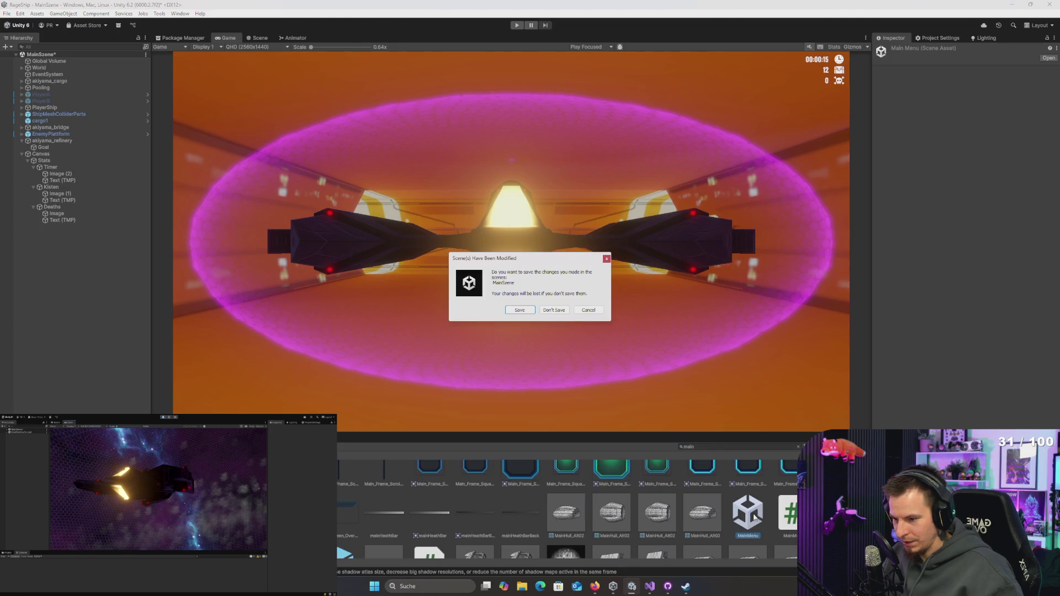
Step: Save the modified scene, then reopen MainSzene from a 'mains' project search
left_click(523, 311)
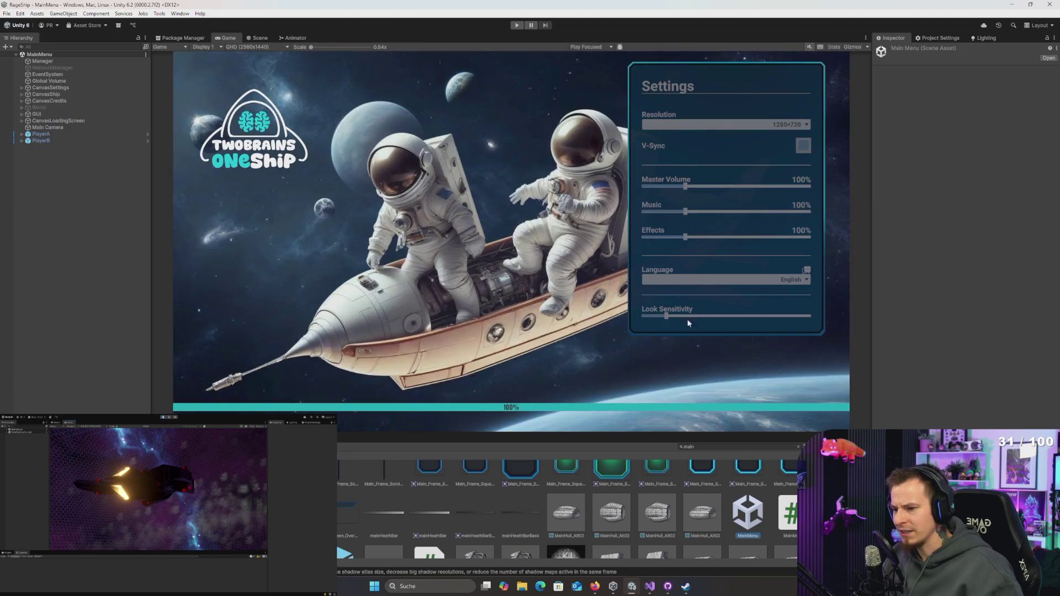
left_click(710, 445)
type("s")
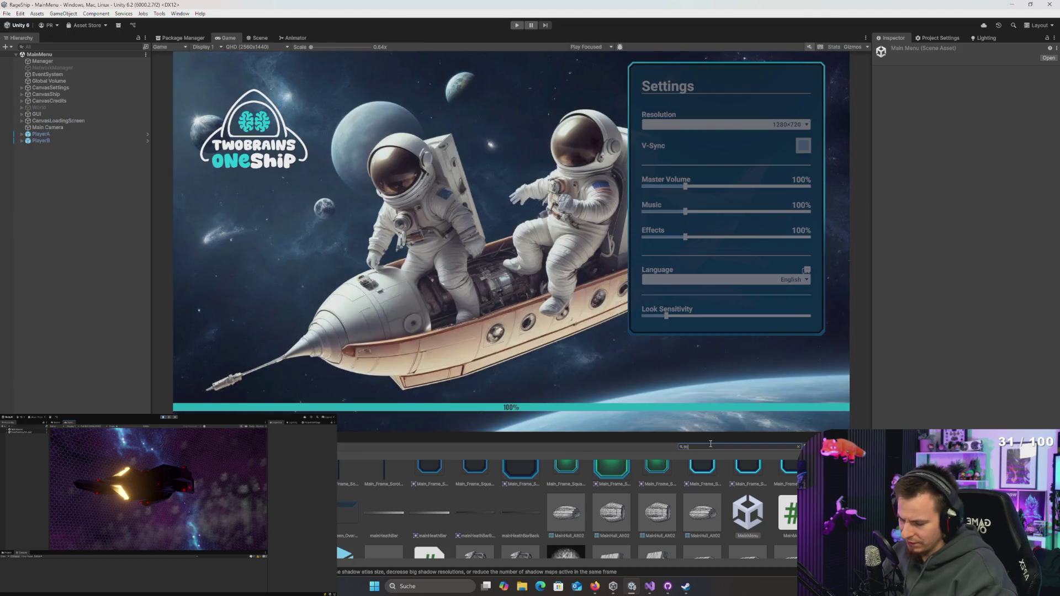
double_click(362, 475)
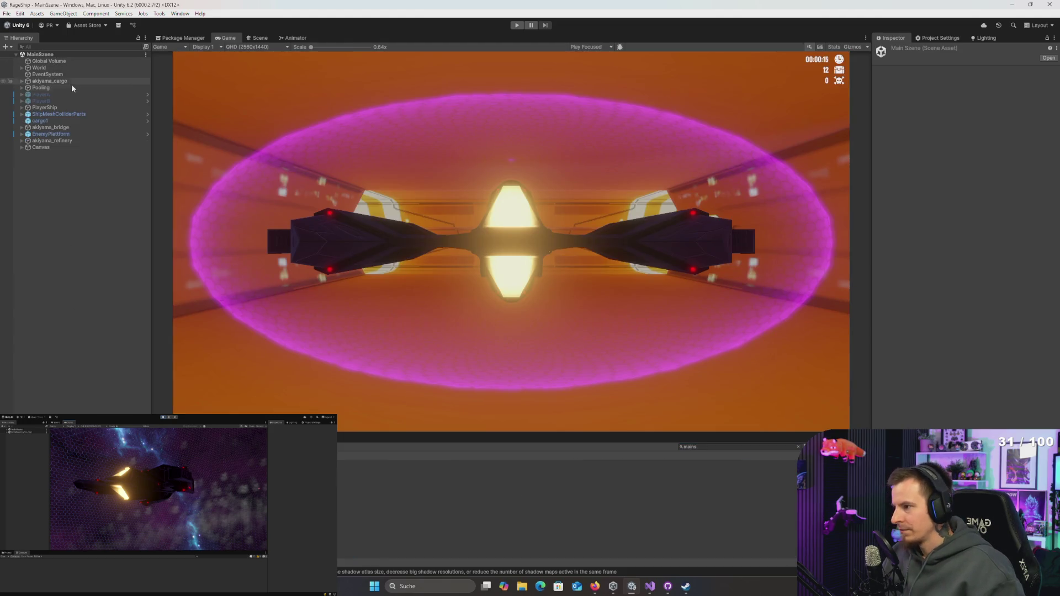
Step: Inspect EnemyPlattform and akiyama_cargo, then expand World and select Map to view its Map Manager
left_click(56, 134)
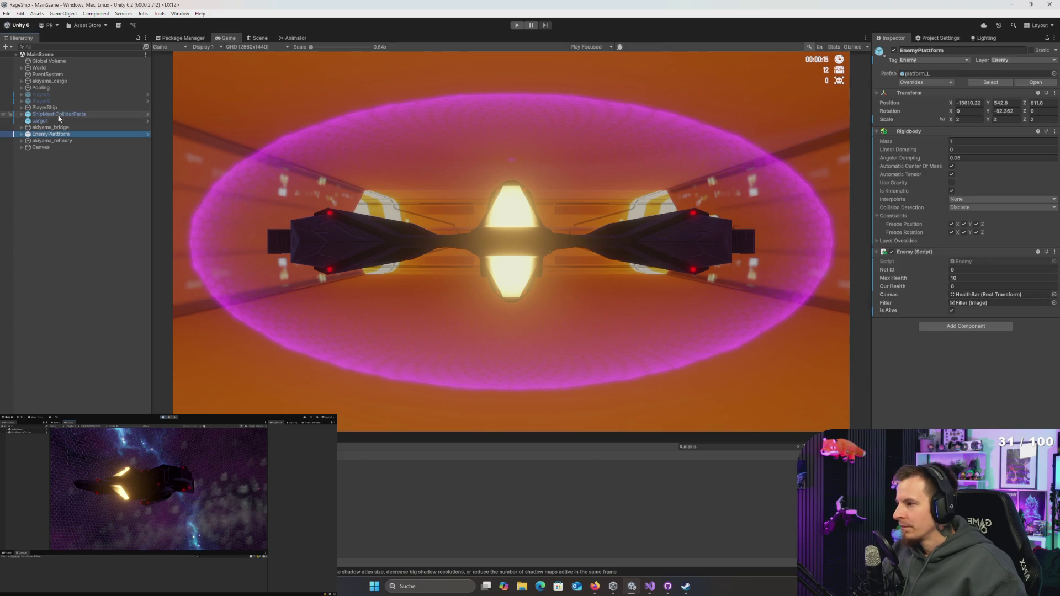
left_click(54, 82)
left_click(62, 76)
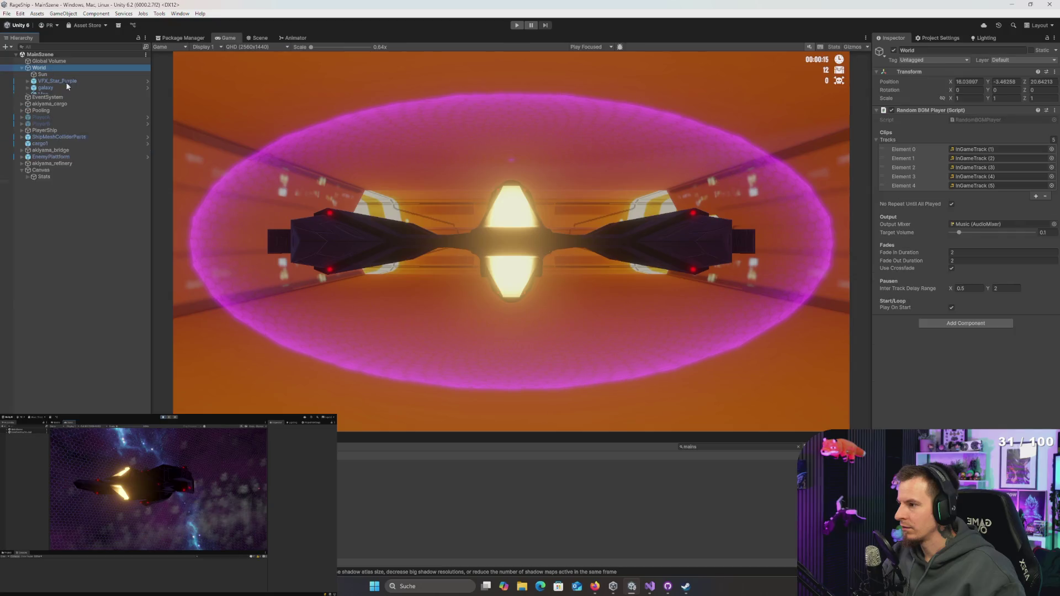
left_click(57, 95)
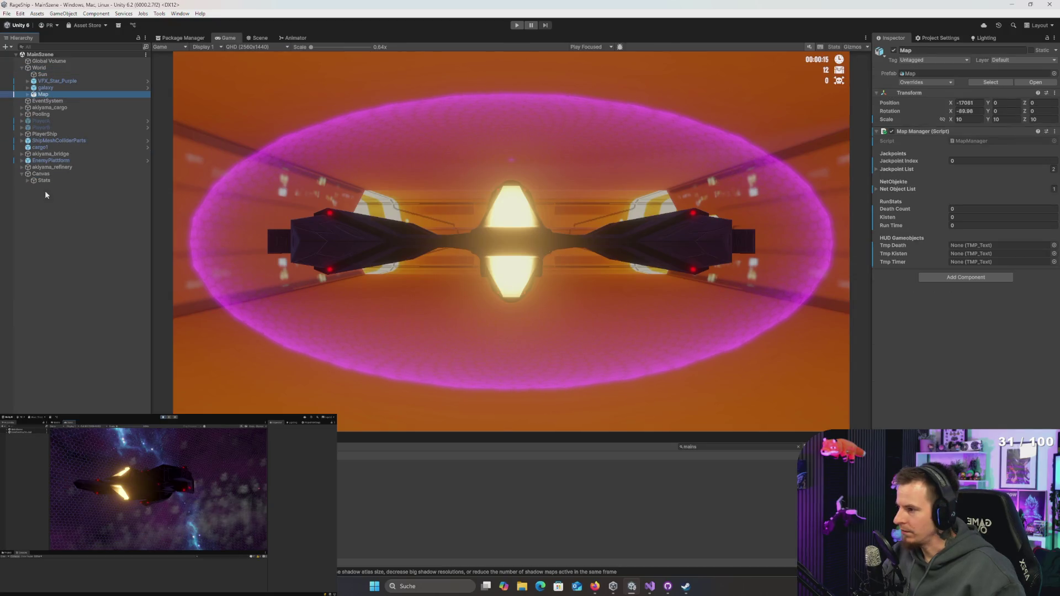
Step: Expand Canvas > Stats to list Timer, Kisten and Deaths, inspect Deaths, then reselect World
left_click(31, 181)
left_click(27, 181)
left_click(81, 214)
key("Right")
key("Up")
key("Right")
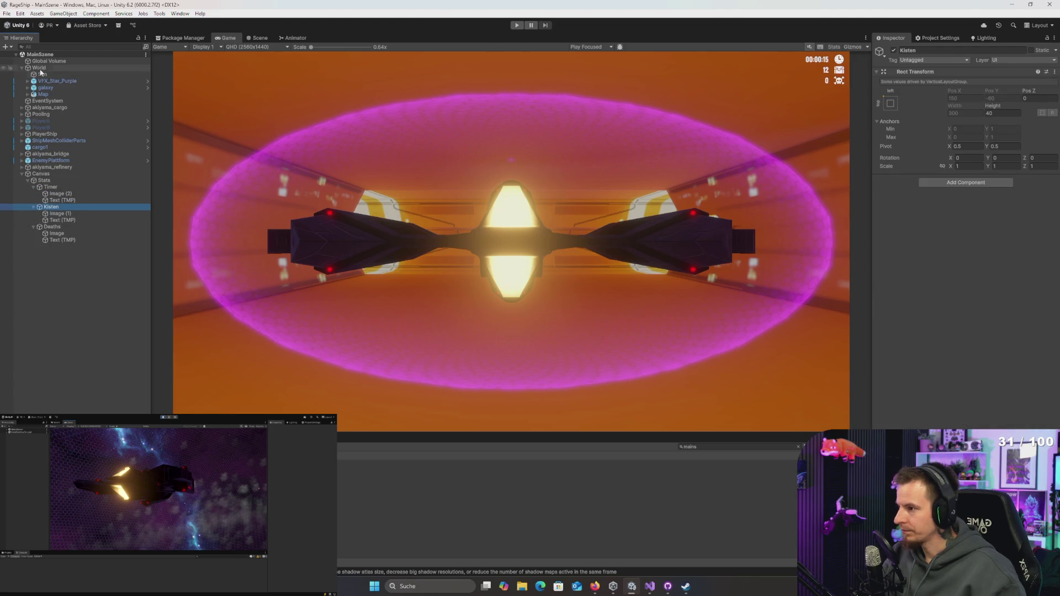
left_click(111, 68)
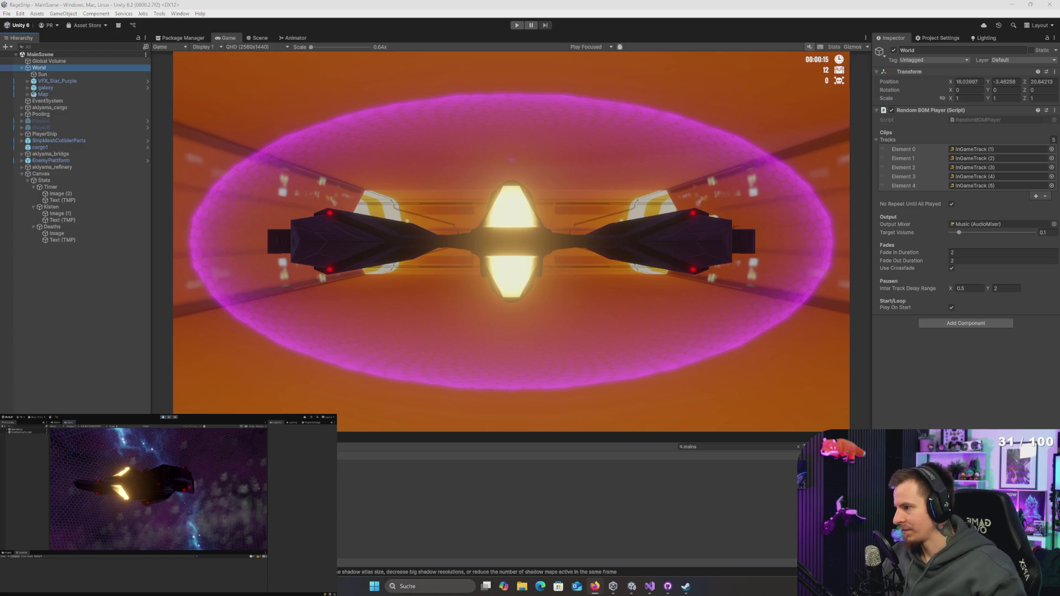
scroll(429, 174, "up", 1)
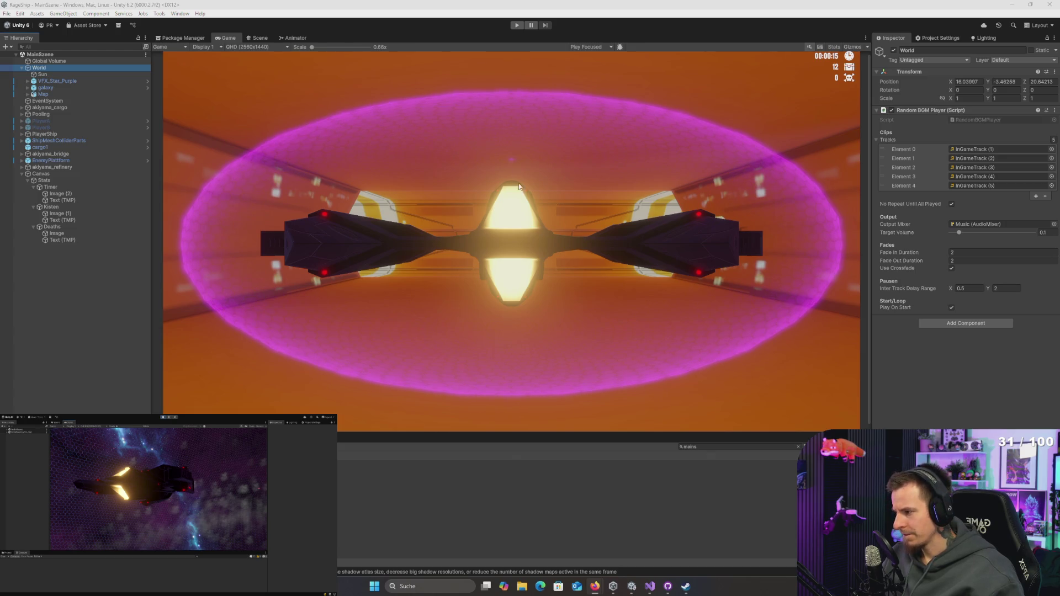
scroll(588, 181, "down", 1)
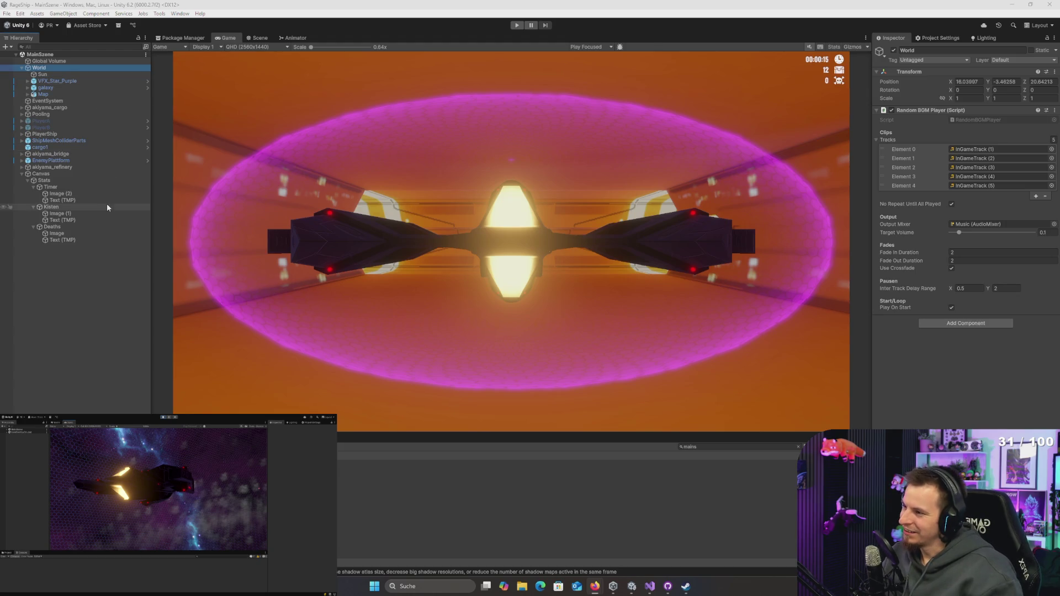
left_click(57, 184)
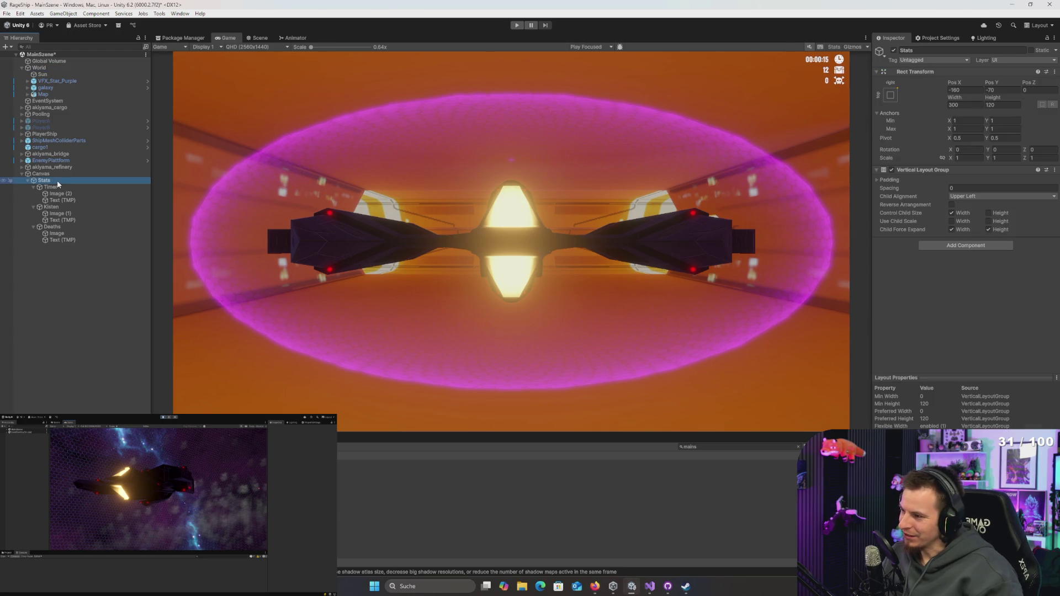
left_click(57, 180)
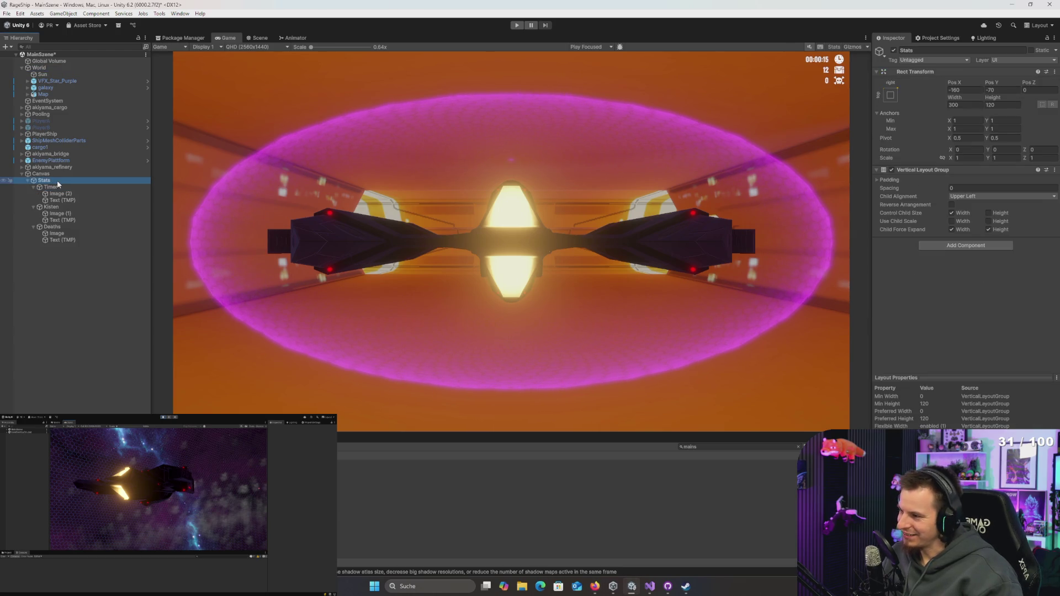
left_click(46, 95)
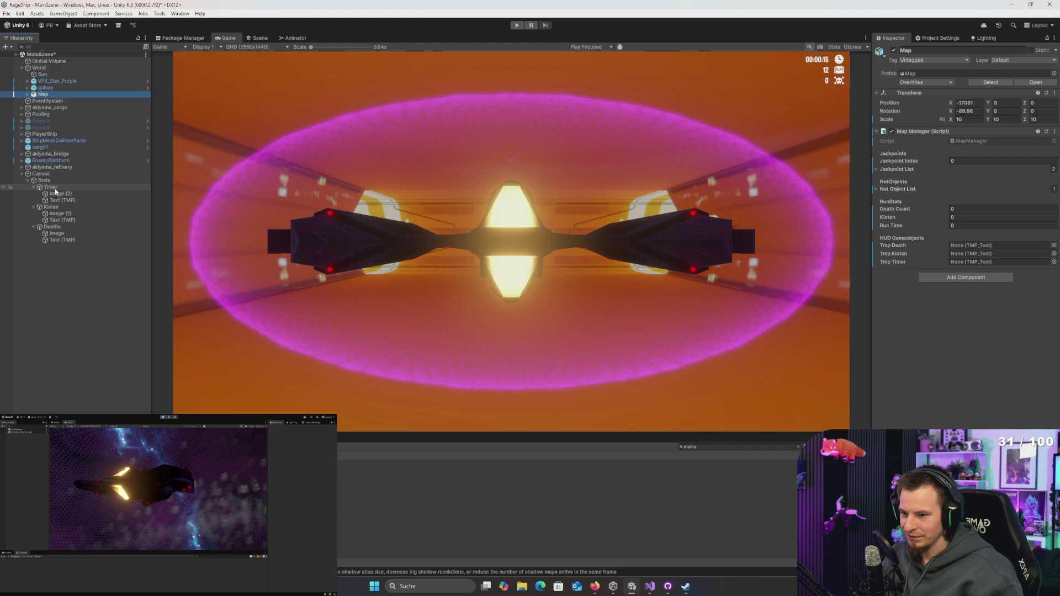
mouse_move(58, 202)
left_mouse_down()
mouse_move(953, 264)
mouse_move(983, 250)
left_mouse_up()
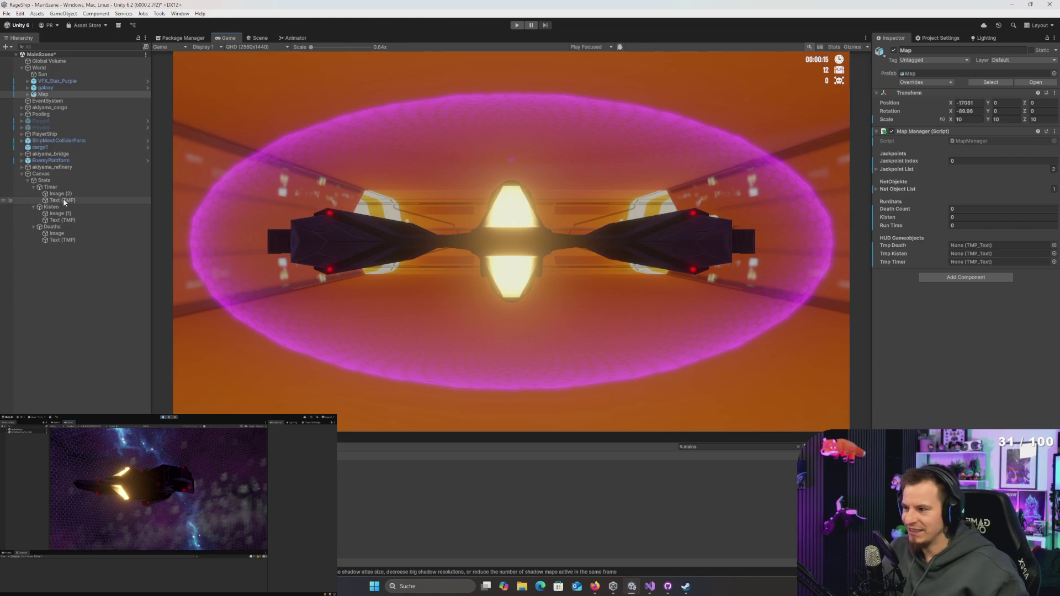
left_click(63, 201)
left_click(56, 95)
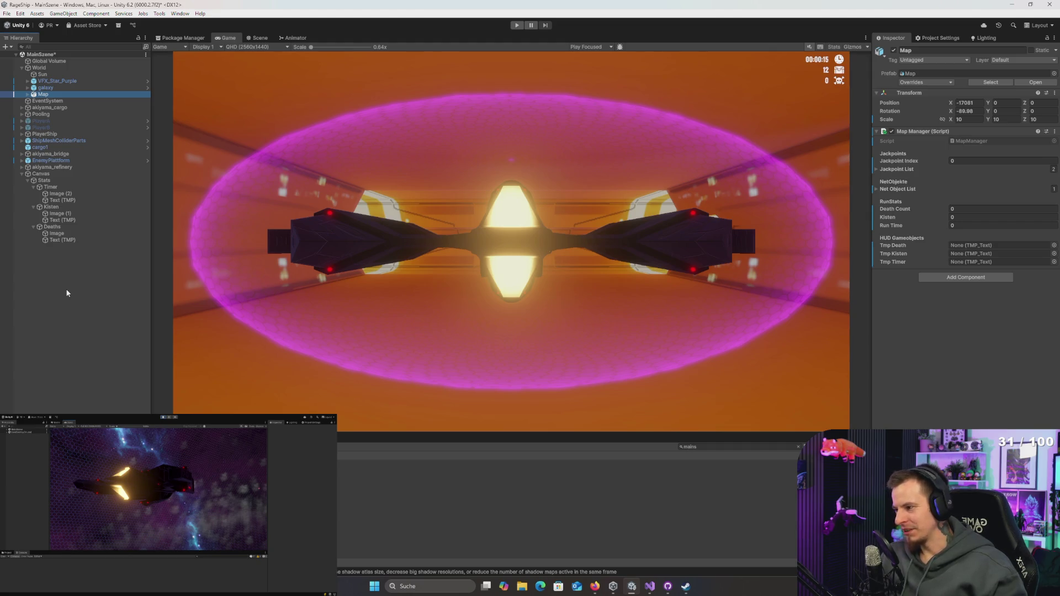
left_click(418, 199)
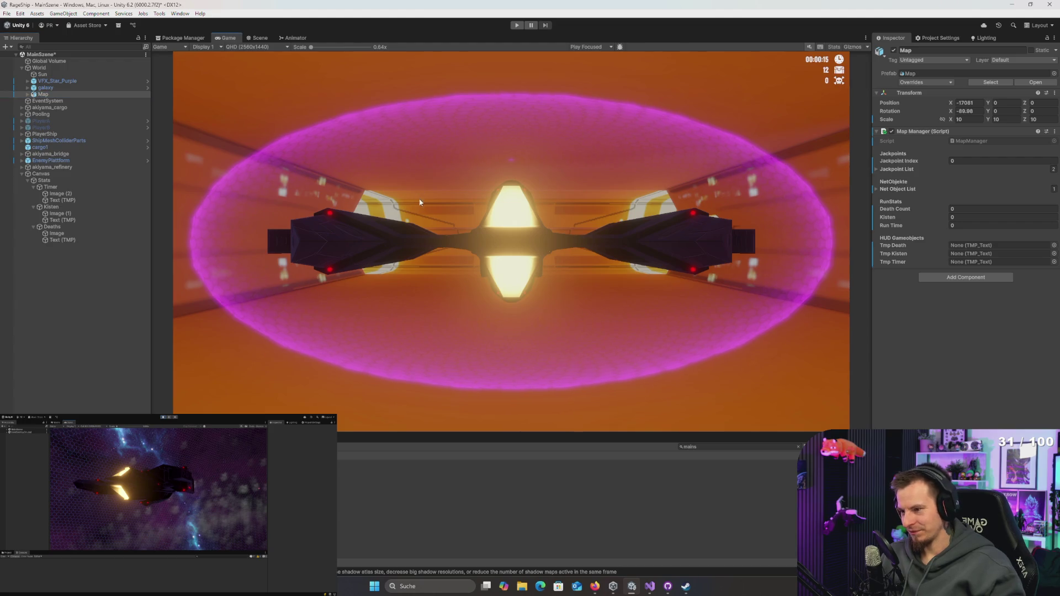
left_click(84, 187)
left_click(71, 200)
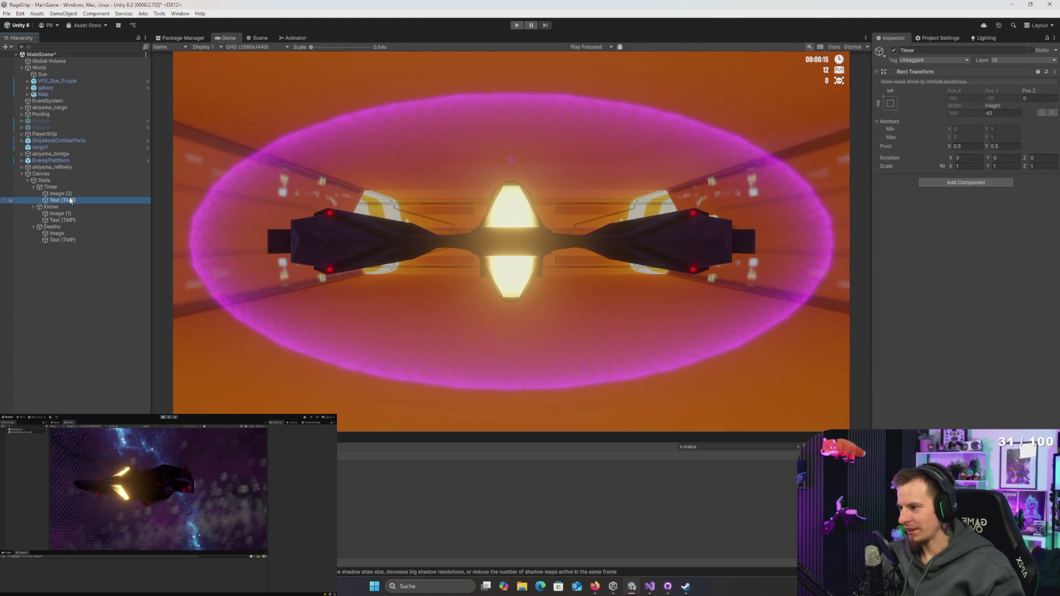
key("Up")
key("Up")
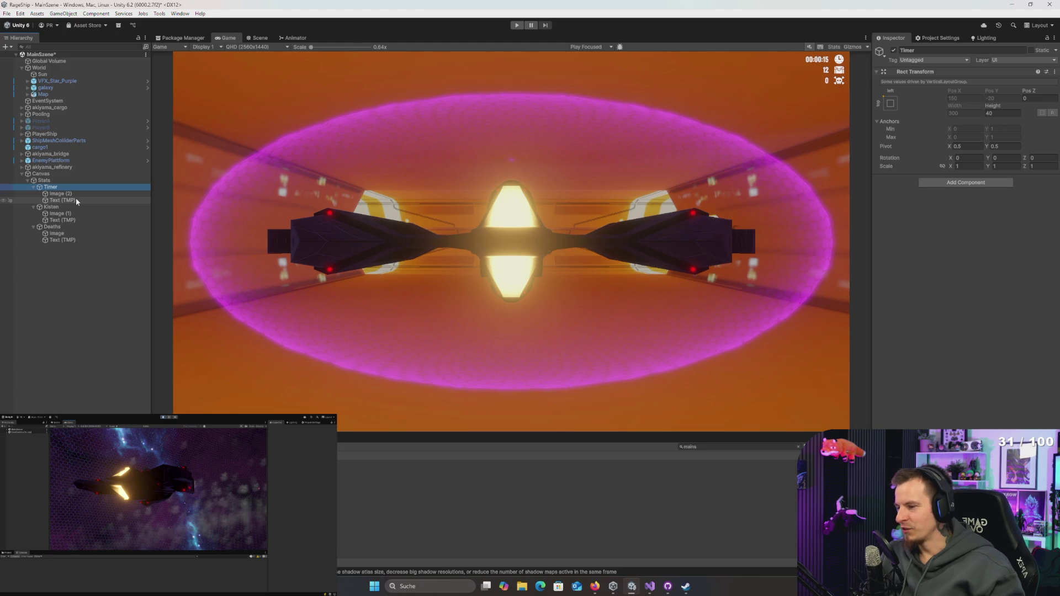
left_click(59, 200)
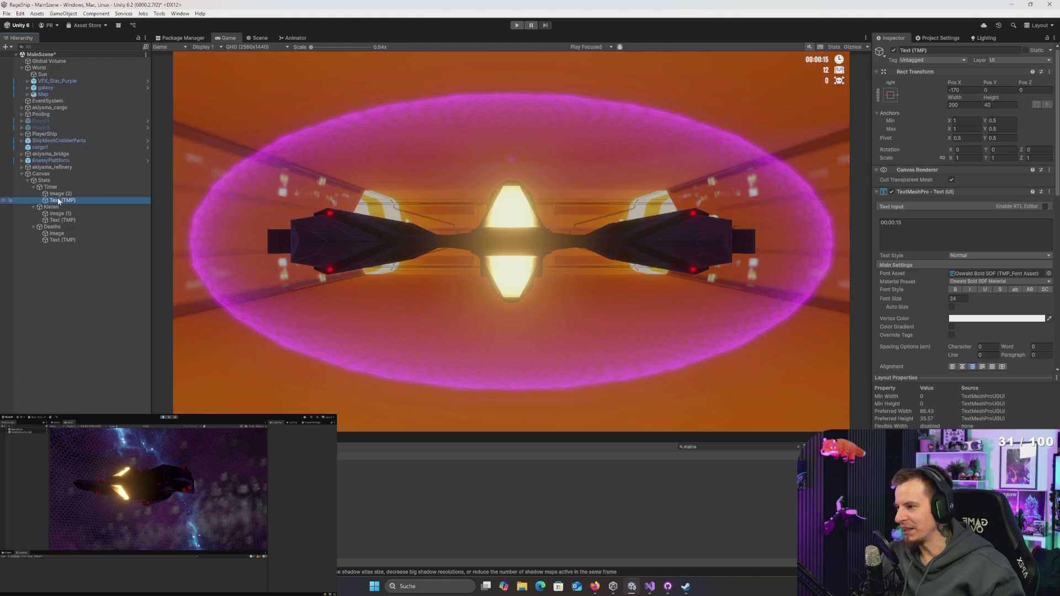
left_click(94, 241)
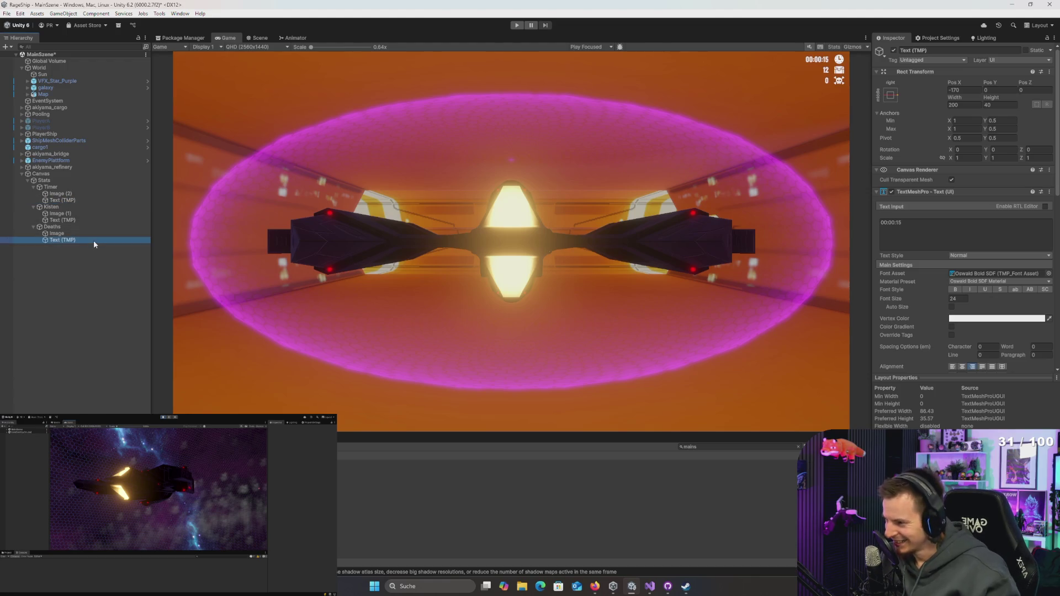
left_click(61, 88)
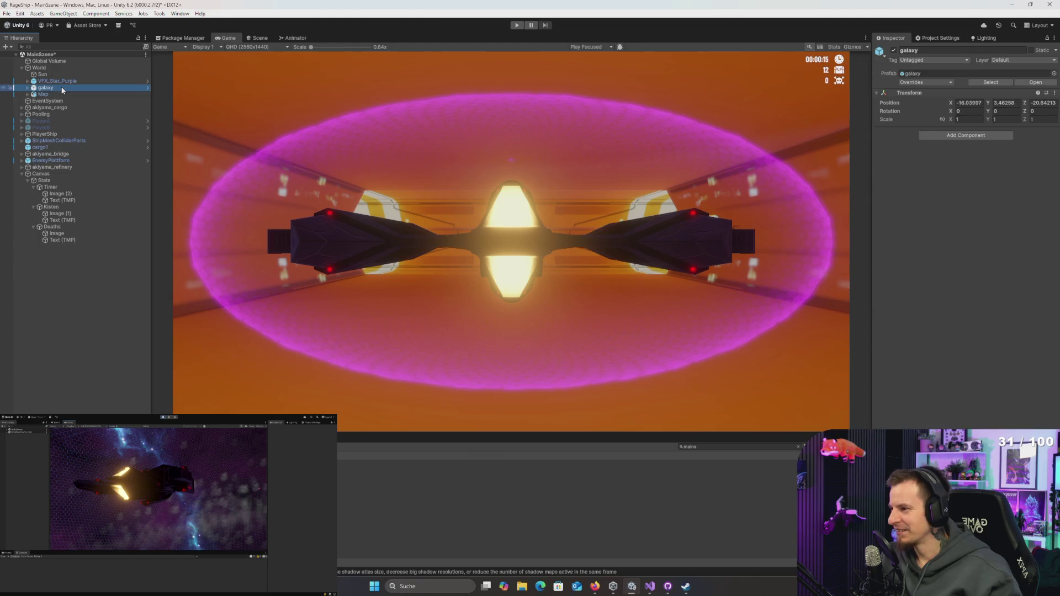
Step: Expand Map to reveal its Bézier curve meshes and Checkpoints, inspecting BézierCurve.001
left_click(55, 95)
key("Right")
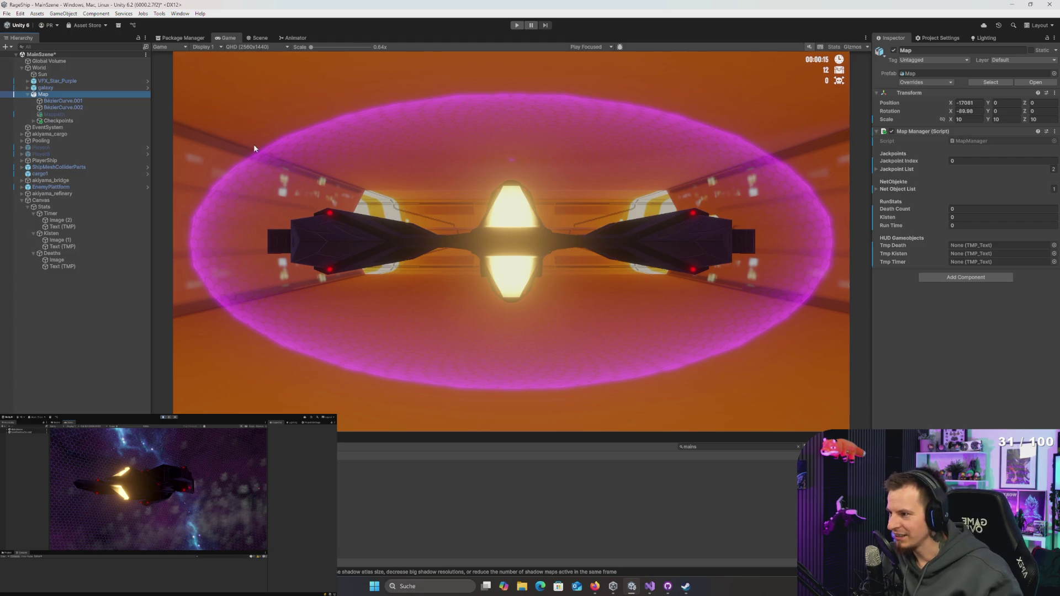
left_click(59, 103)
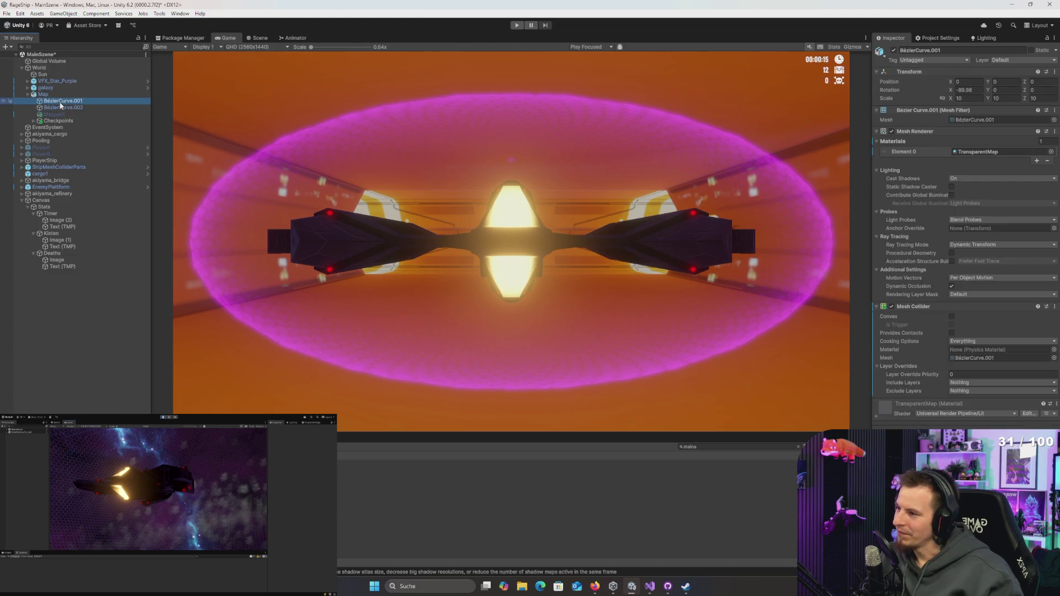
key("Up")
key("Down")
key("Up")
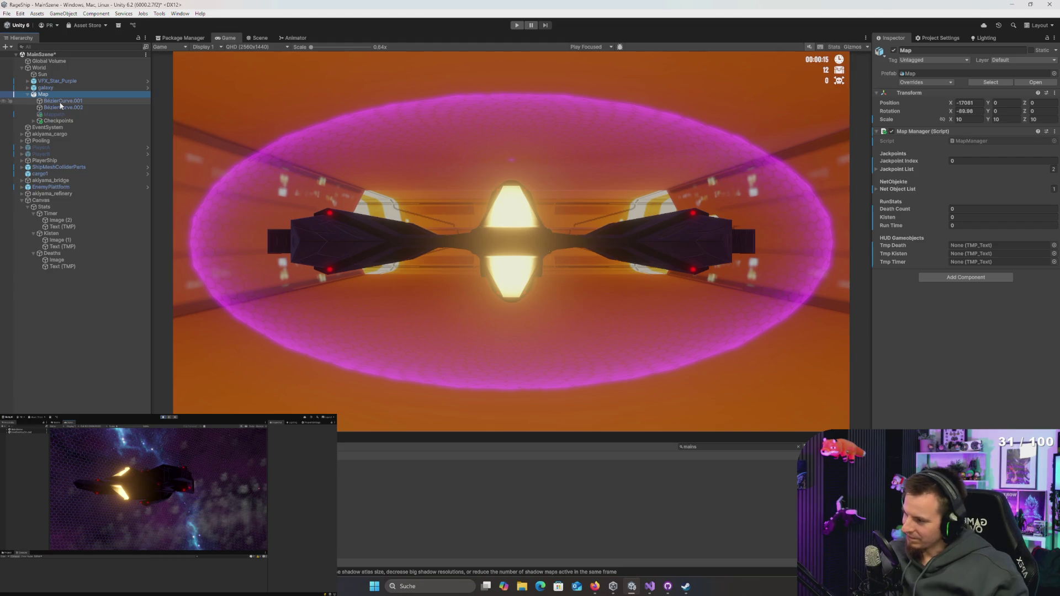
key("super")
Step: Launch Paint and pencil a black valley outline between two peaks
type("paint")
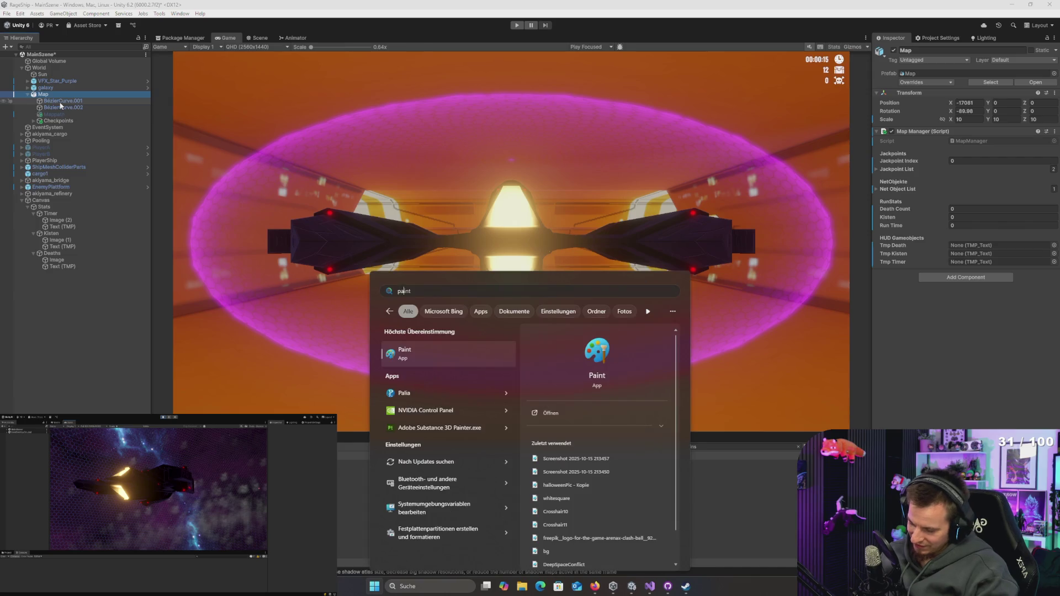
key("Return")
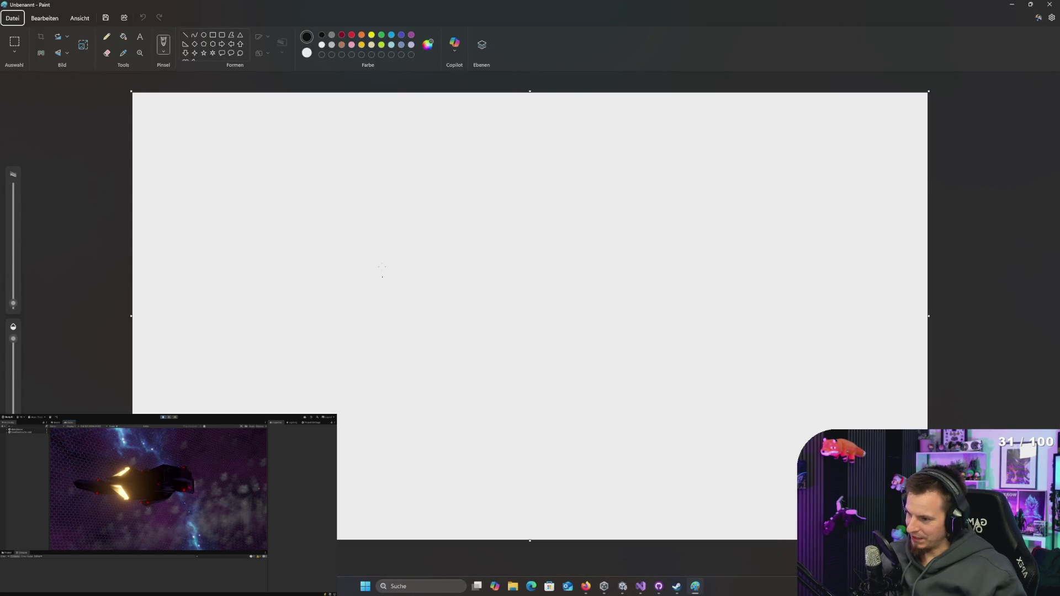
mouse_move(269, 200)
left_mouse_down()
mouse_move(293, 210)
mouse_move(376, 317)
mouse_move(506, 384)
mouse_move(666, 354)
mouse_move(796, 186)
left_mouse_up()
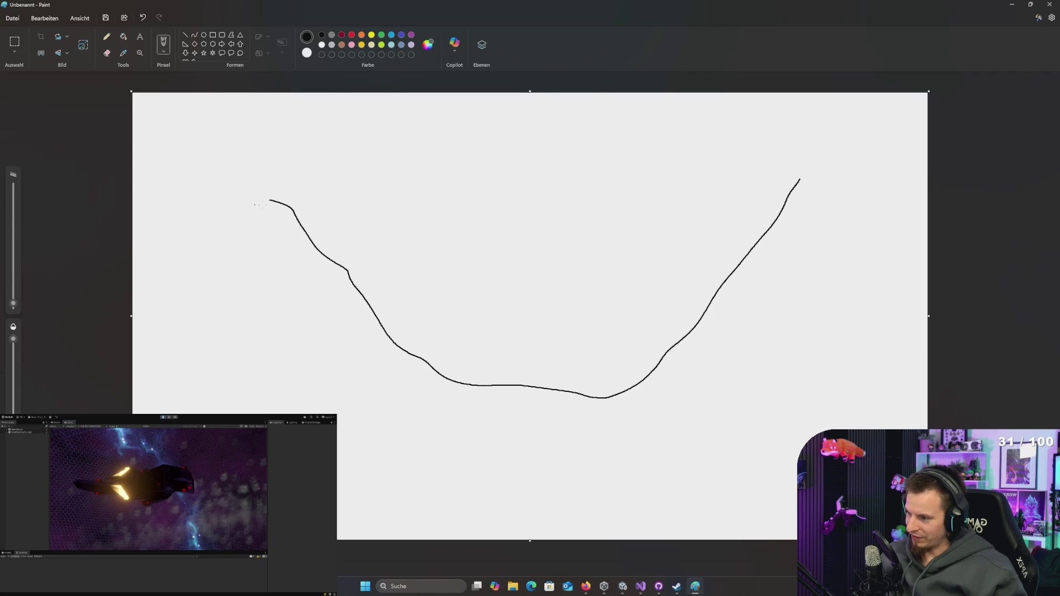
left_click_drag(275, 198, 131, 360)
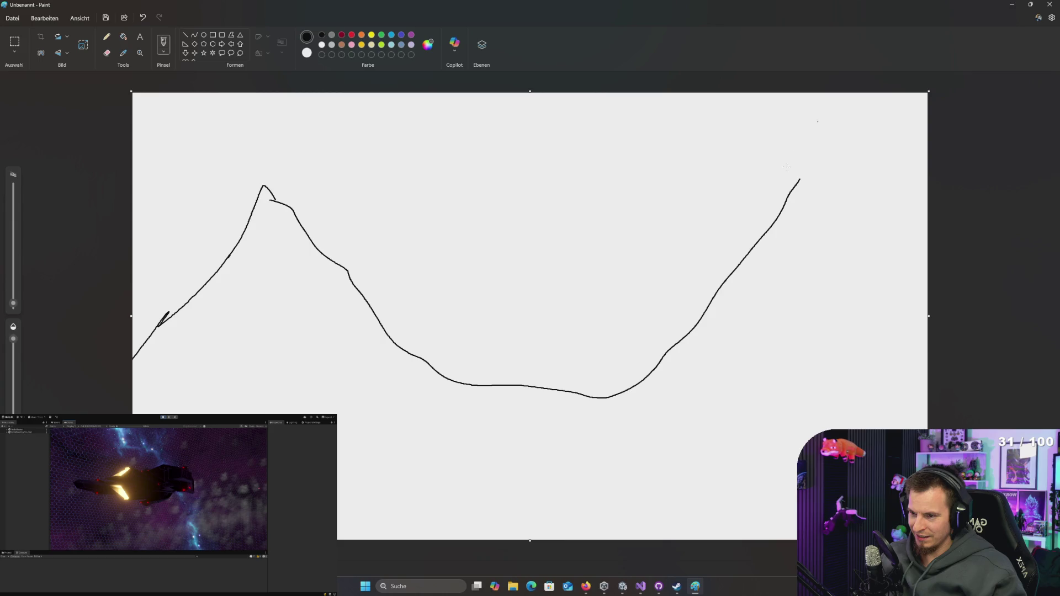
mouse_move(807, 179)
left_mouse_down()
mouse_move(871, 251)
mouse_move(928, 365)
left_mouse_up()
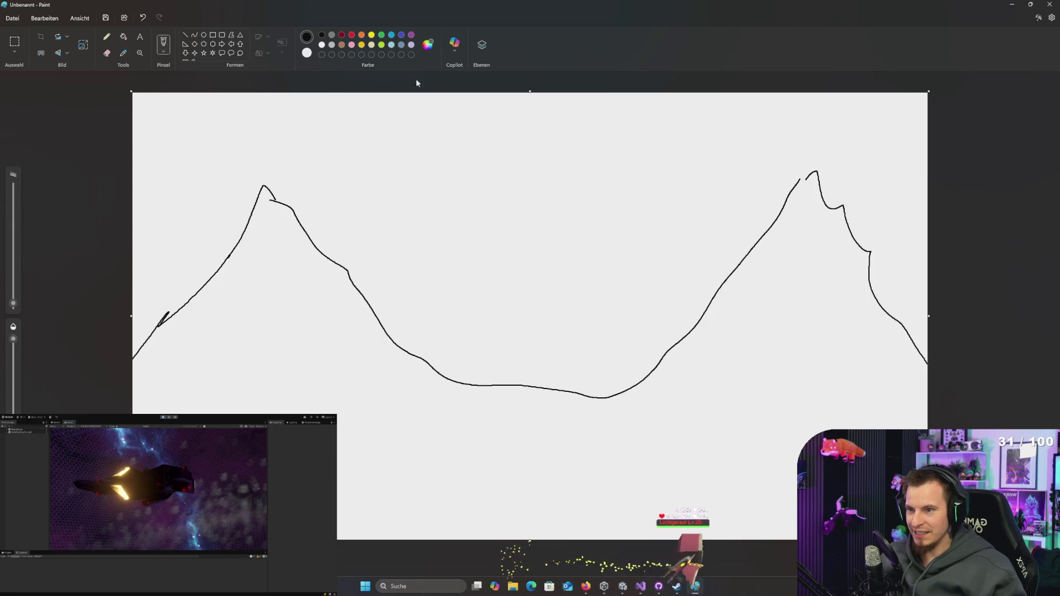
Step: Add a red figure on the left slope, a red cross, and a blue valley floor line
left_click(352, 35)
mouse_move(154, 326)
left_mouse_down()
mouse_move(162, 273)
mouse_move(206, 285)
left_mouse_up()
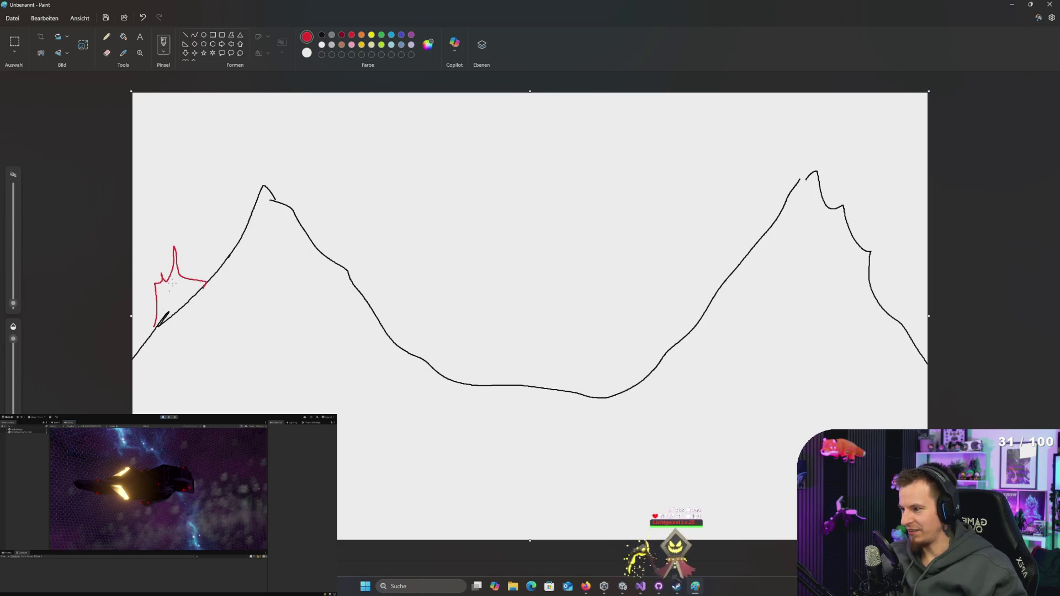
left_click_drag(169, 286, 177, 291)
mouse_move(513, 380)
left_mouse_down()
mouse_move(539, 401)
mouse_move(513, 394)
left_mouse_up()
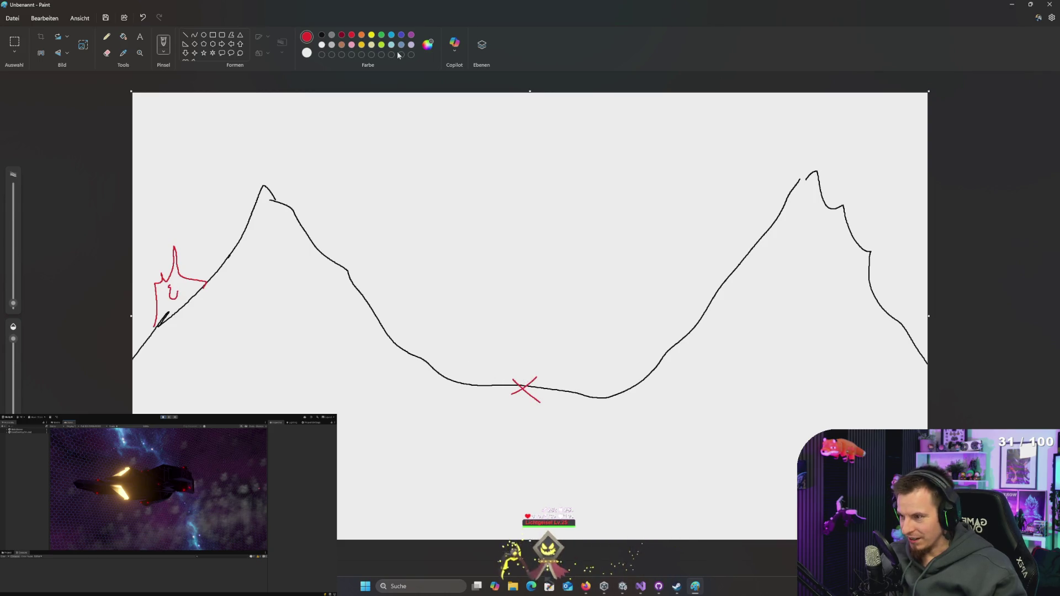
left_click(390, 36)
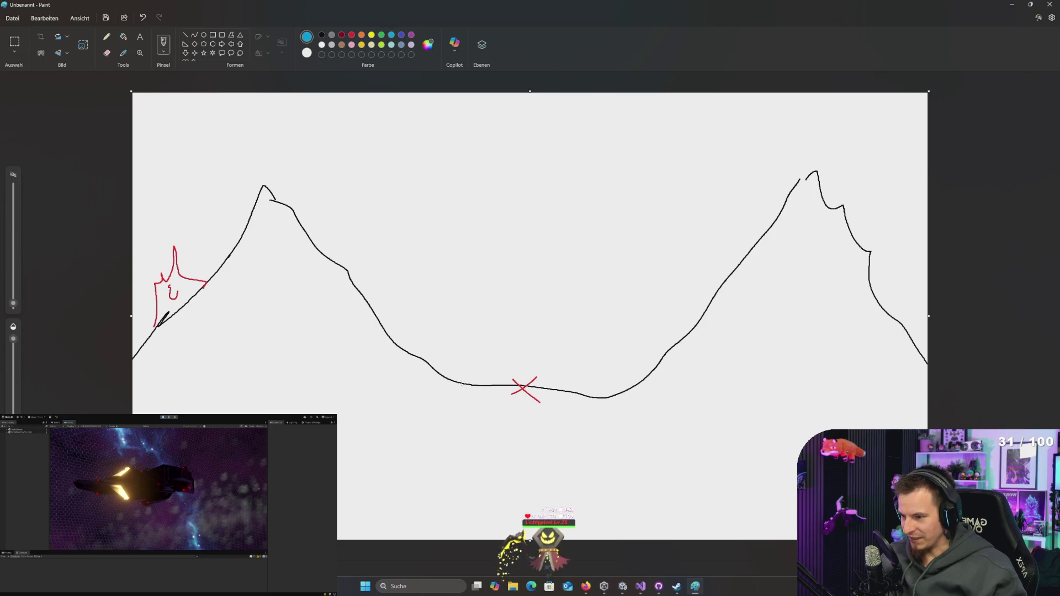
left_click_drag(456, 381, 610, 397)
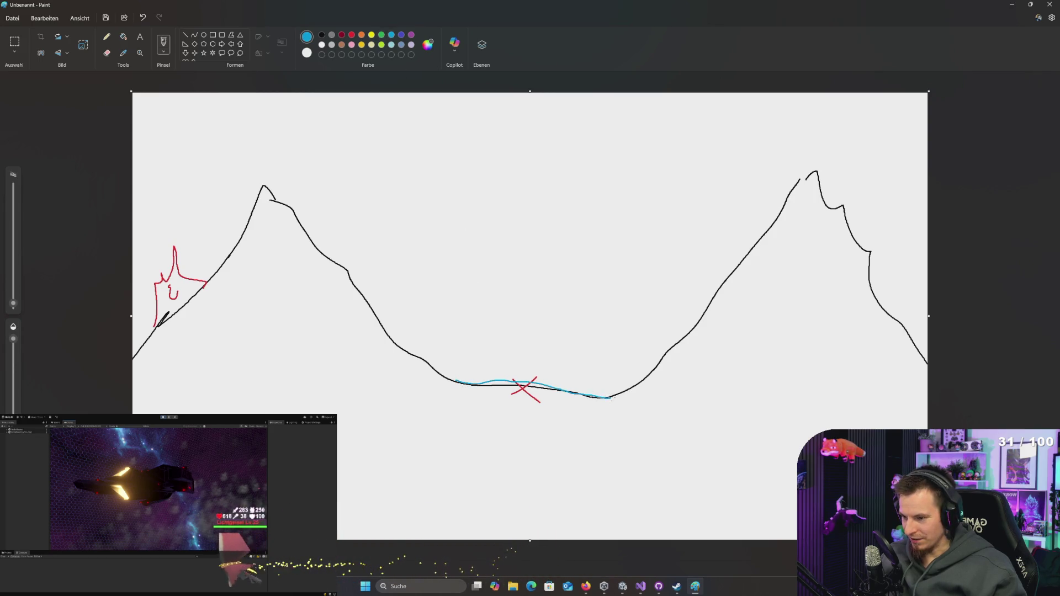
left_click(352, 36)
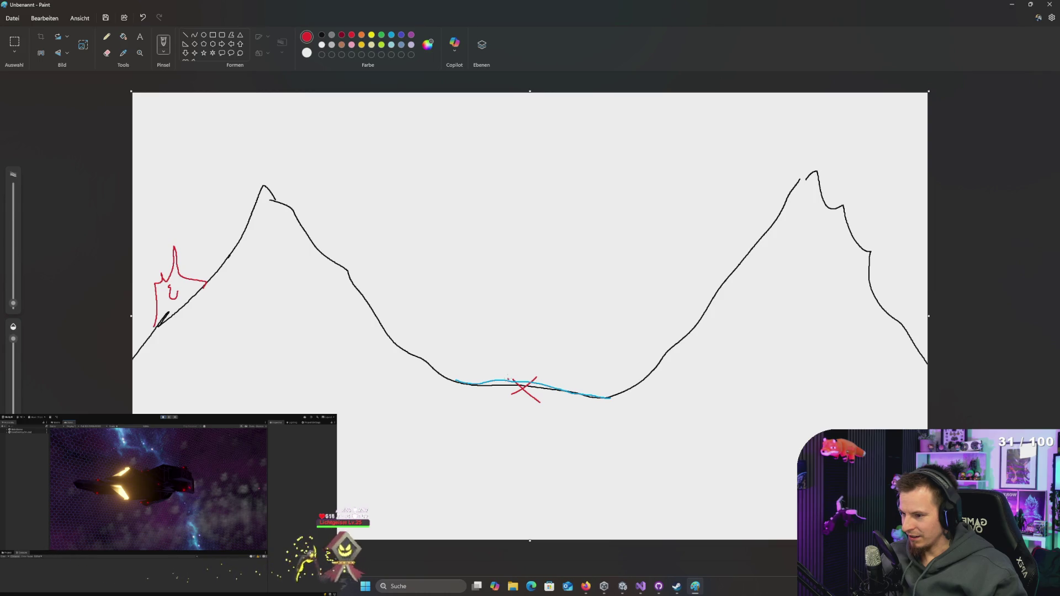
Step: Draw red trajectory paths from the valley up both slopes, undoing a stray stroke
mouse_move(517, 370)
left_mouse_down()
mouse_move(396, 338)
mouse_move(856, 120)
left_mouse_up()
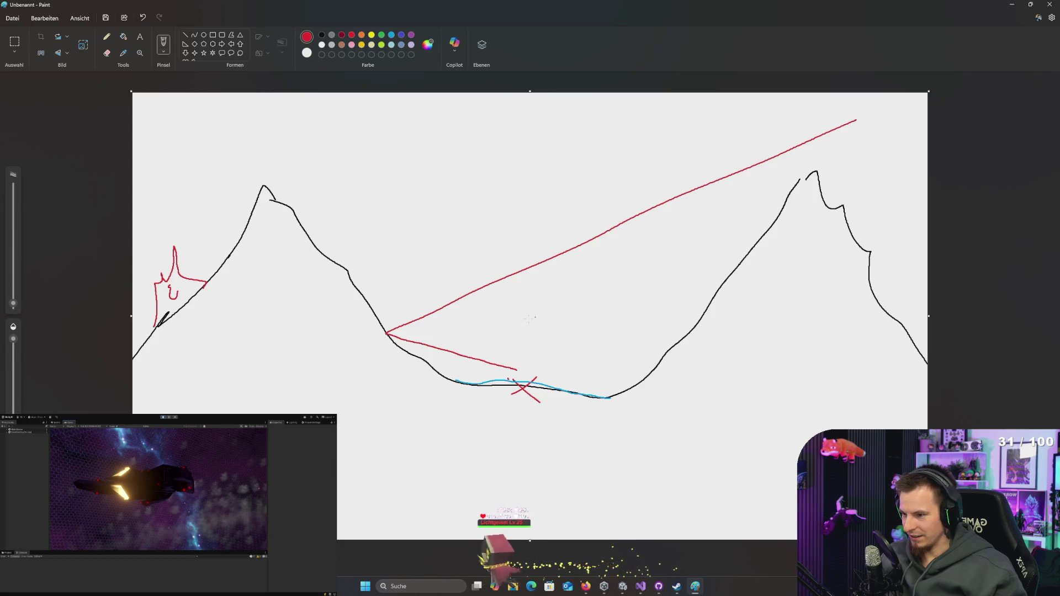
mouse_move(543, 367)
left_mouse_down()
mouse_move(590, 353)
mouse_move(472, 178)
mouse_move(435, 153)
left_mouse_up()
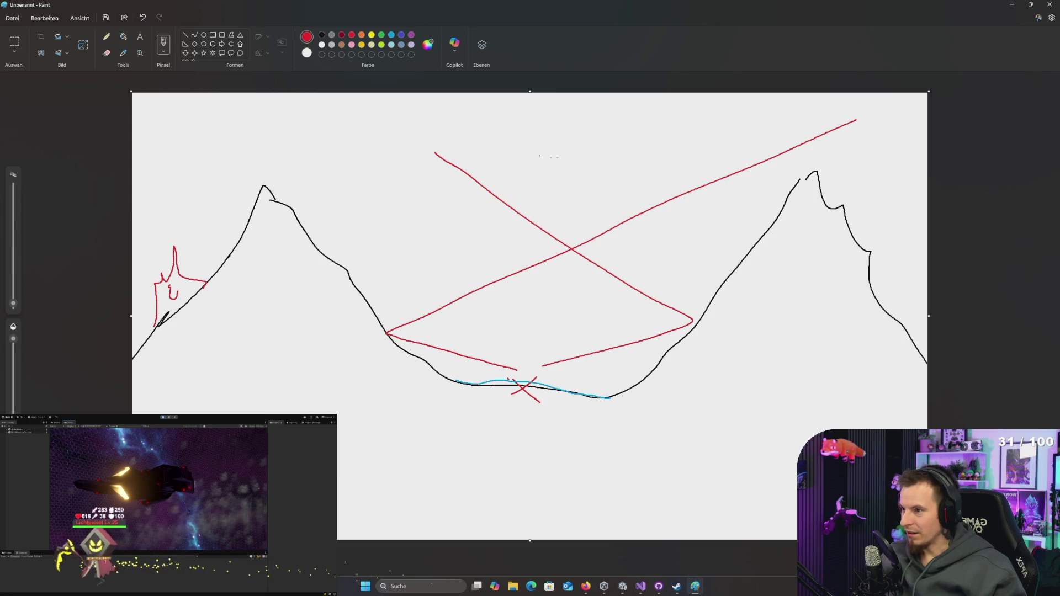
left_click_drag(561, 421, 550, 450)
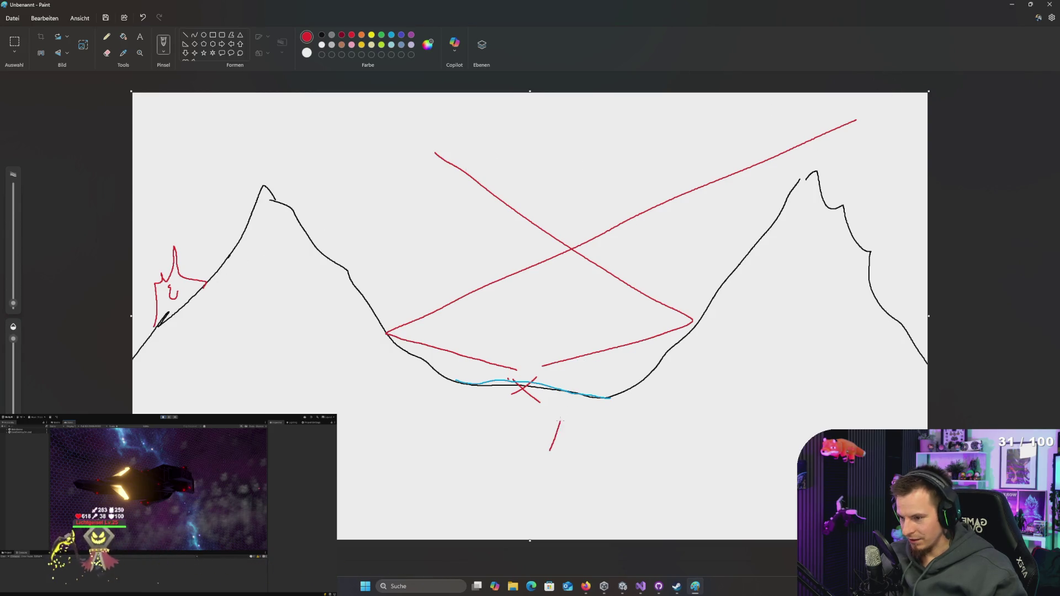
key("ctrl+z")
mouse_move(523, 366)
left_mouse_down()
mouse_move(500, 381)
mouse_move(311, 93)
left_mouse_up()
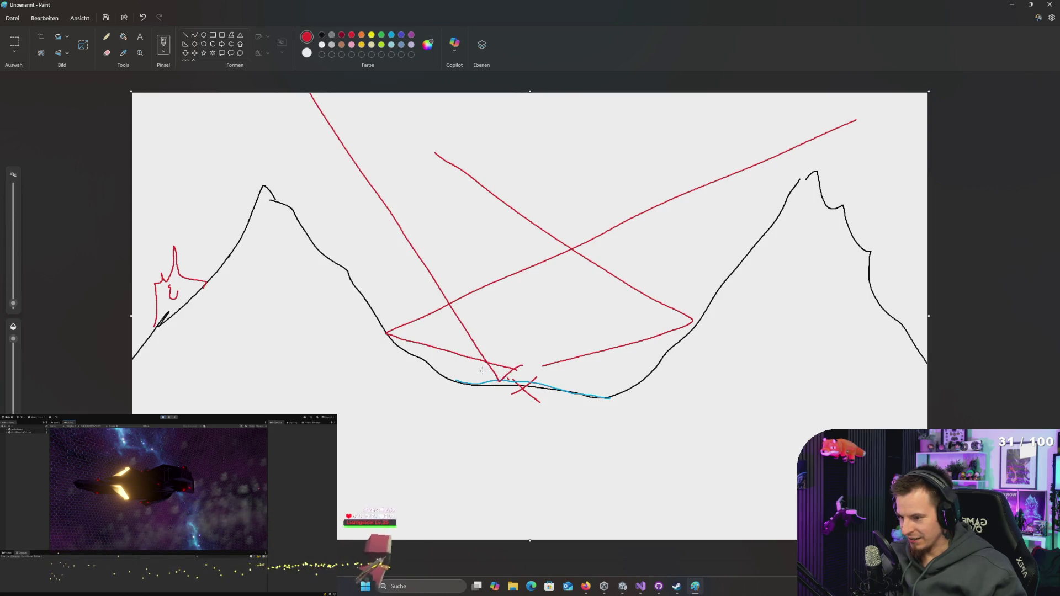
Step: Add more long red lines, an arc over the left peak and a short valley-bottom stroke
left_click_drag(533, 387, 886, 115)
left_click_drag(547, 345, 353, 261)
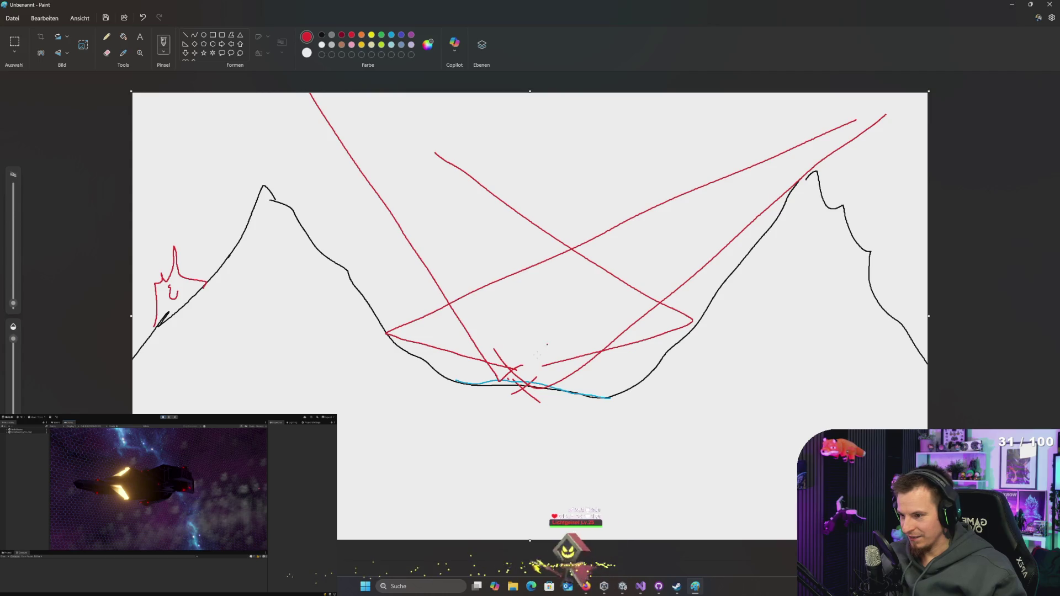
left_click_drag(499, 380, 184, 108)
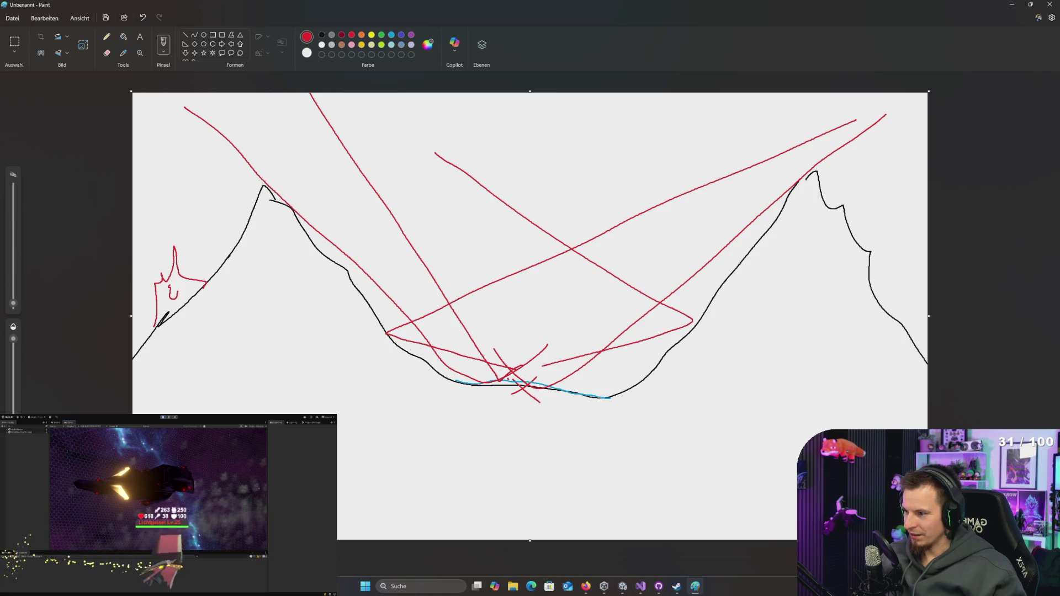
mouse_move(260, 179)
left_mouse_down()
mouse_move(202, 212)
mouse_move(177, 298)
left_mouse_up()
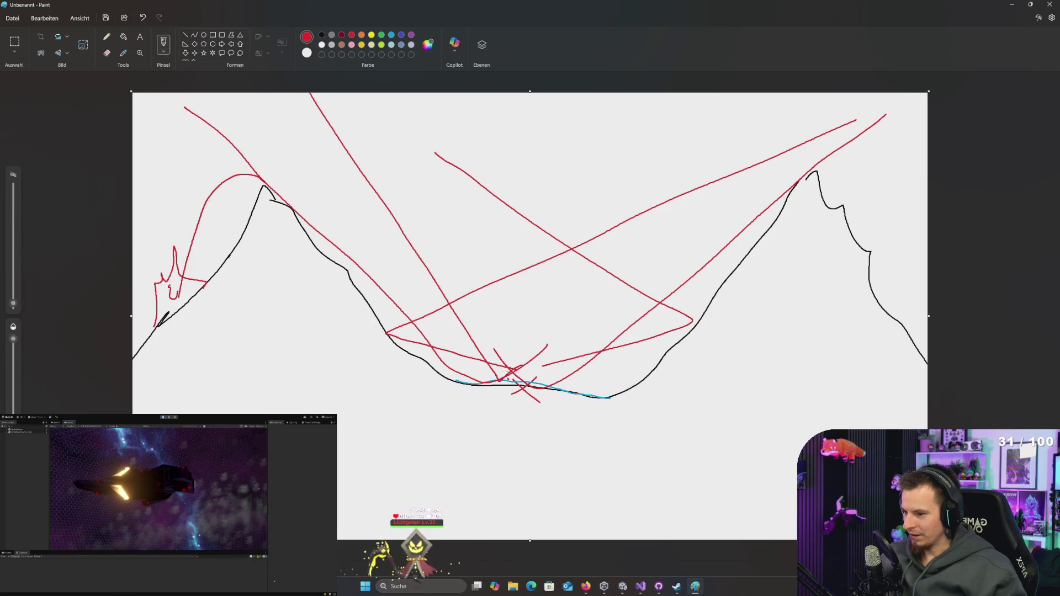
left_click_drag(527, 387, 551, 400)
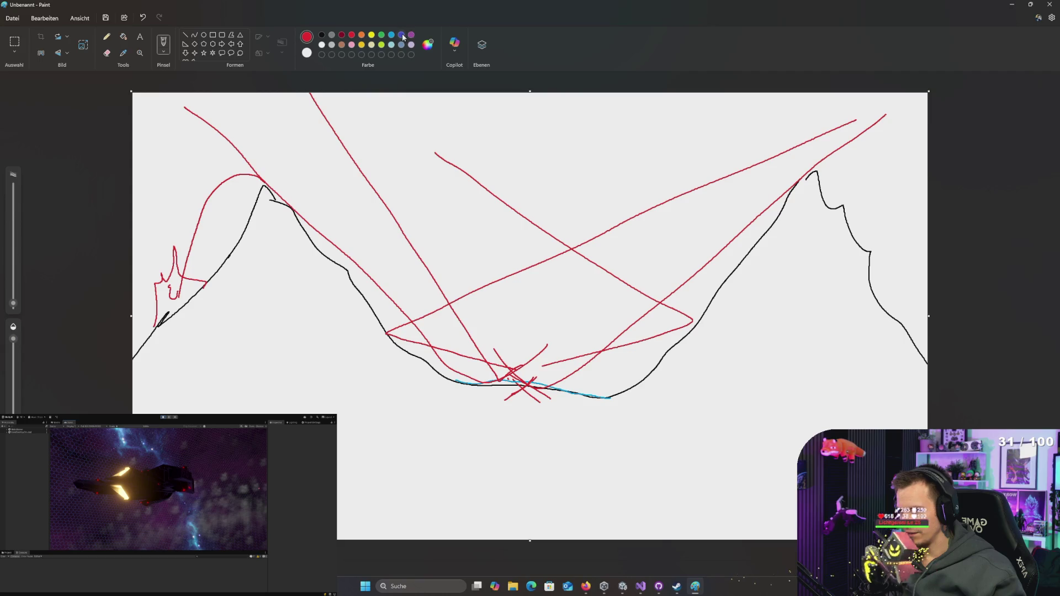
Step: Draw a long blue arc across the top and red strokes by the left peak, then discard the sketch
mouse_move(920, 270)
left_mouse_down()
mouse_move(829, 178)
mouse_move(445, 107)
mouse_move(2, 313)
left_mouse_up()
left_click(351, 34)
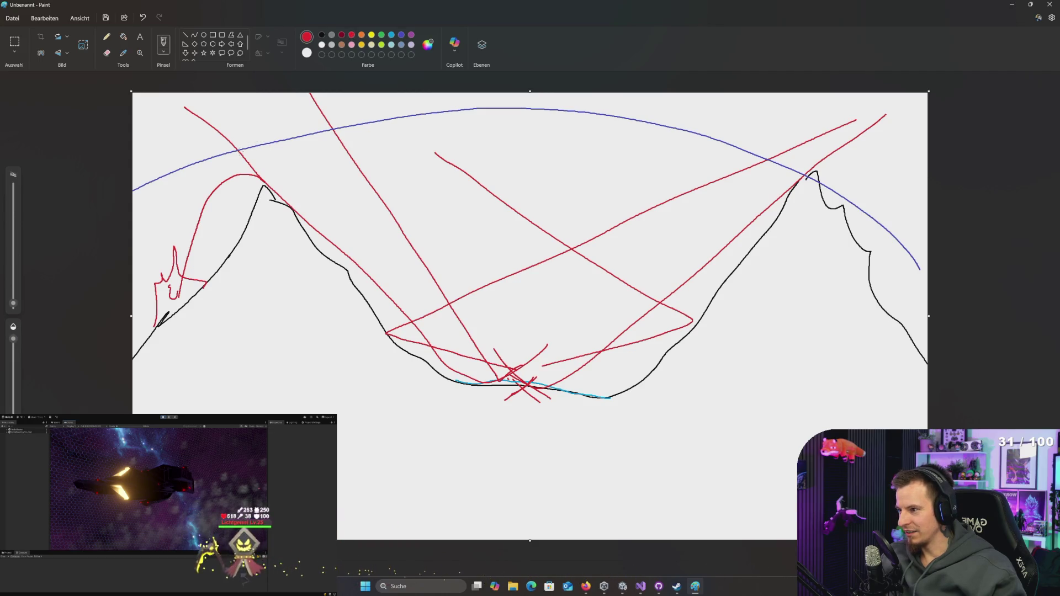
left_click_drag(241, 150, 359, 168)
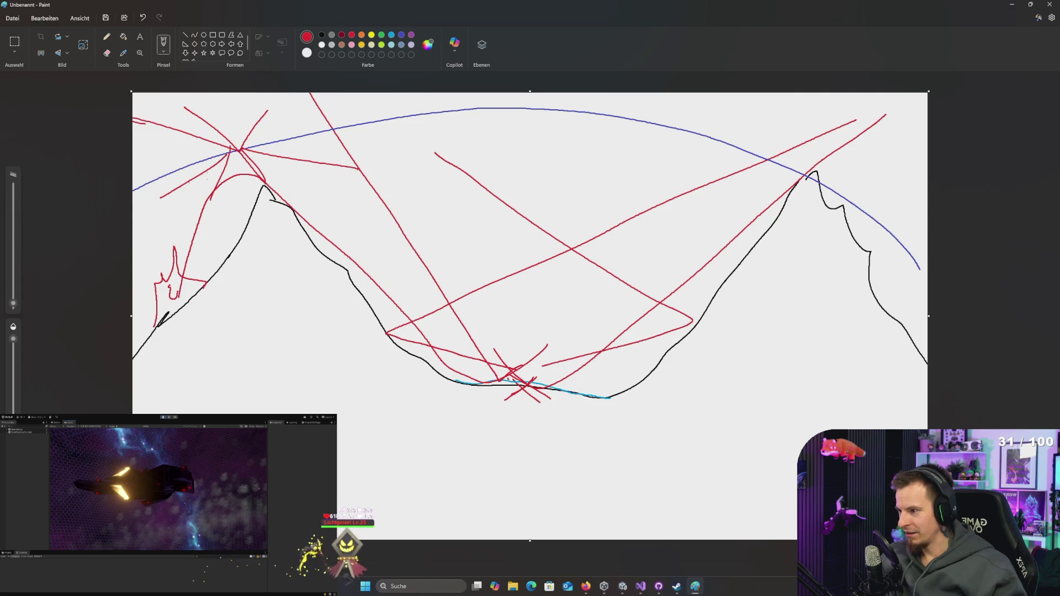
left_click_drag(288, 139, 323, 168)
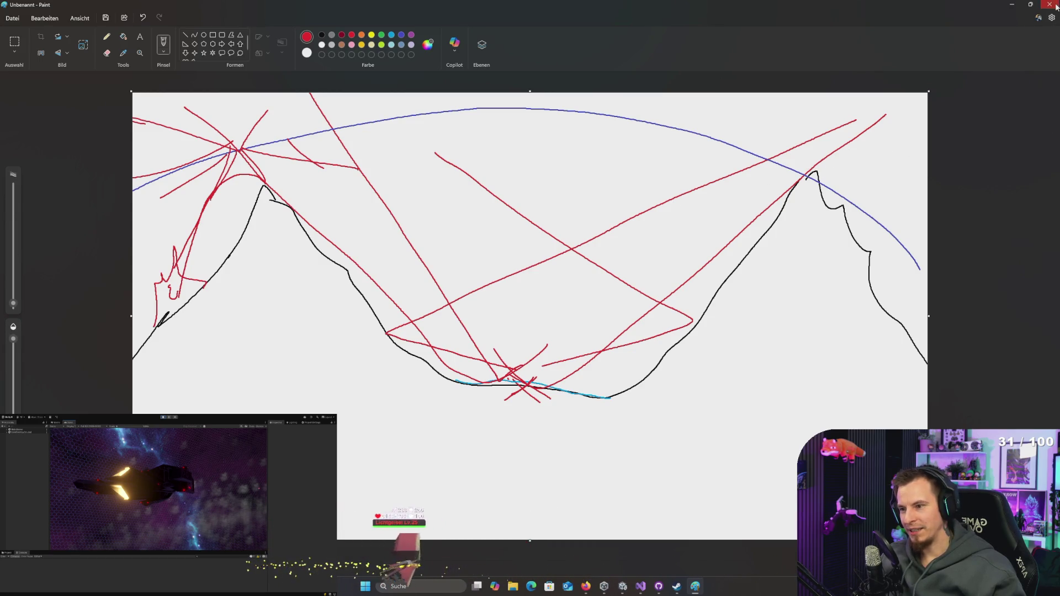
key("ctrl+n")
left_click(548, 480)
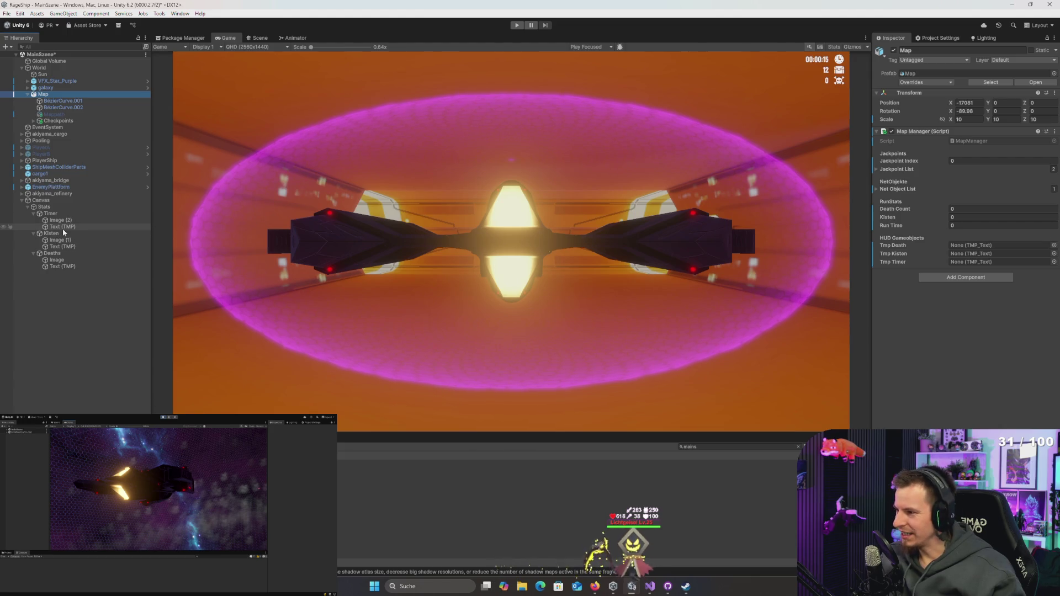
Step: Drag the HUD Text (TMP) objects into Map Manager's Tmp Timer, Tmp Death and Tmp Kisten fields
mouse_move(62, 226)
left_mouse_down()
mouse_move(525, 232)
mouse_move(1000, 262)
left_mouse_up()
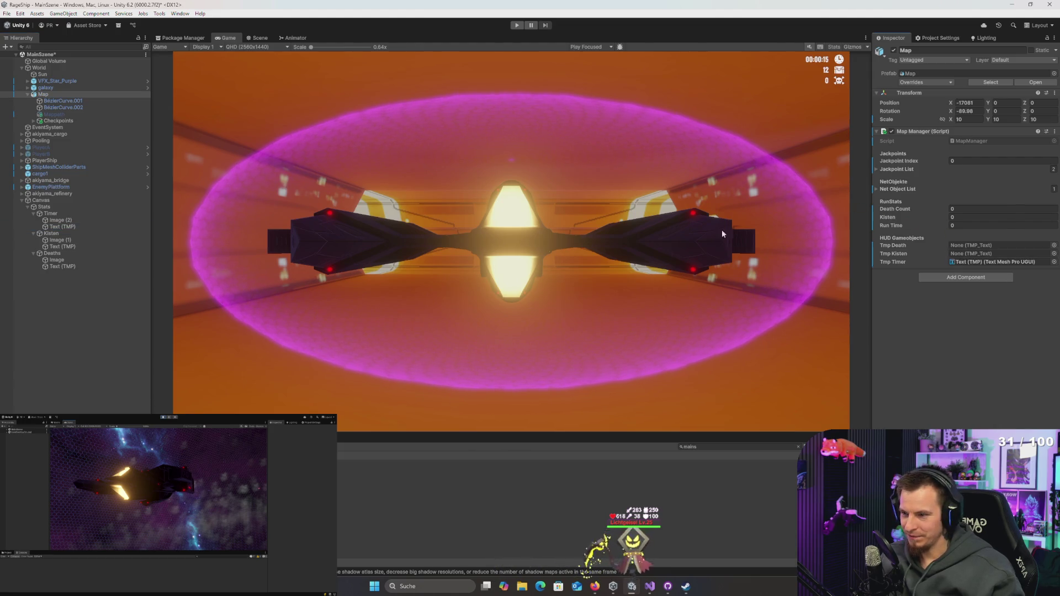
left_click(965, 246)
left_click(977, 255)
left_click_drag(67, 266, 971, 248)
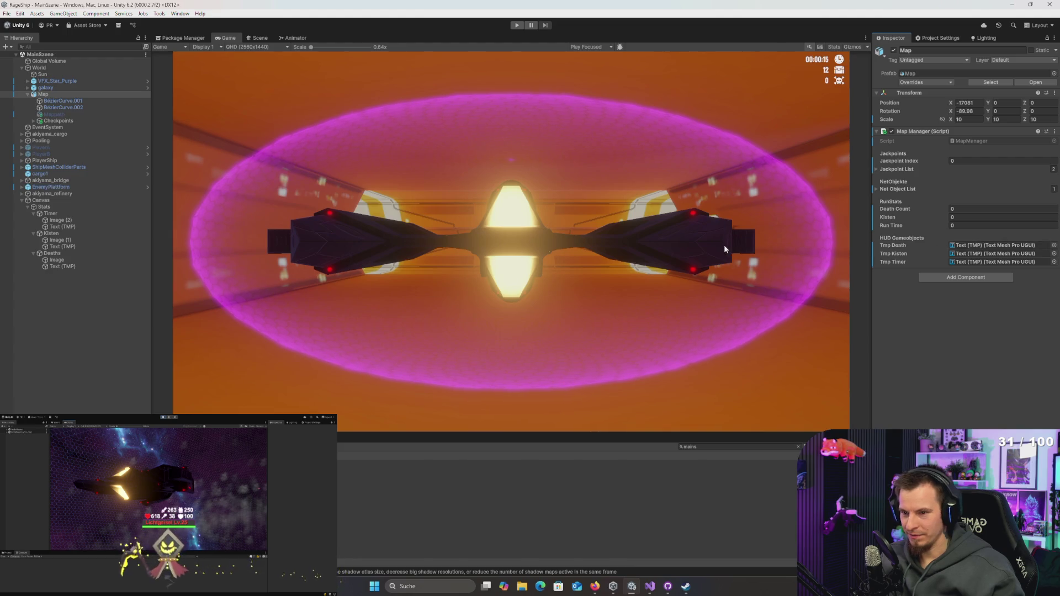
Step: Search the Project for the MainMenu scene and open it
left_click(718, 448)
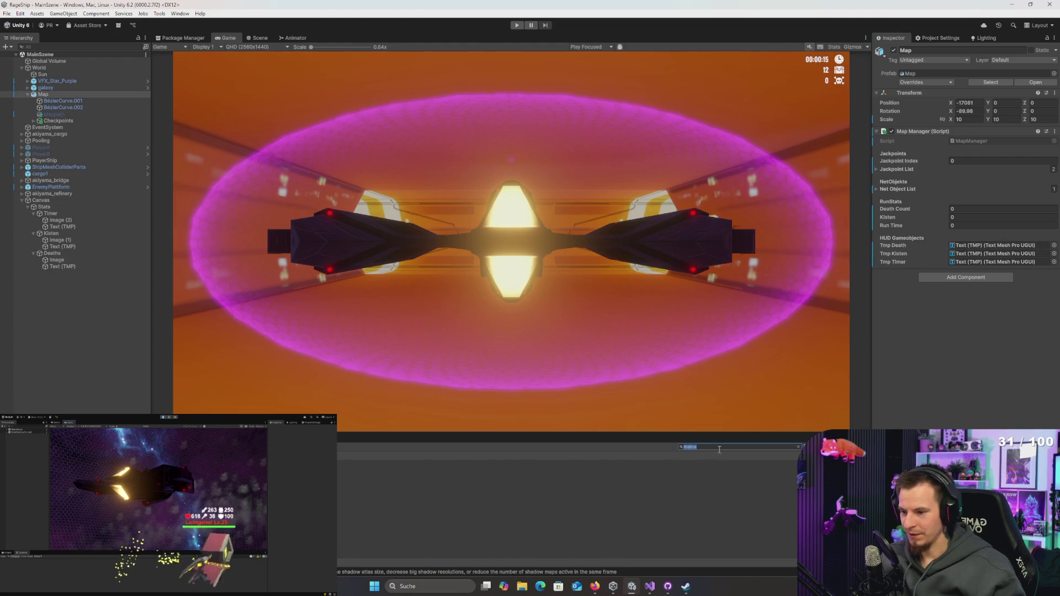
key("BackSpace")
type("m")
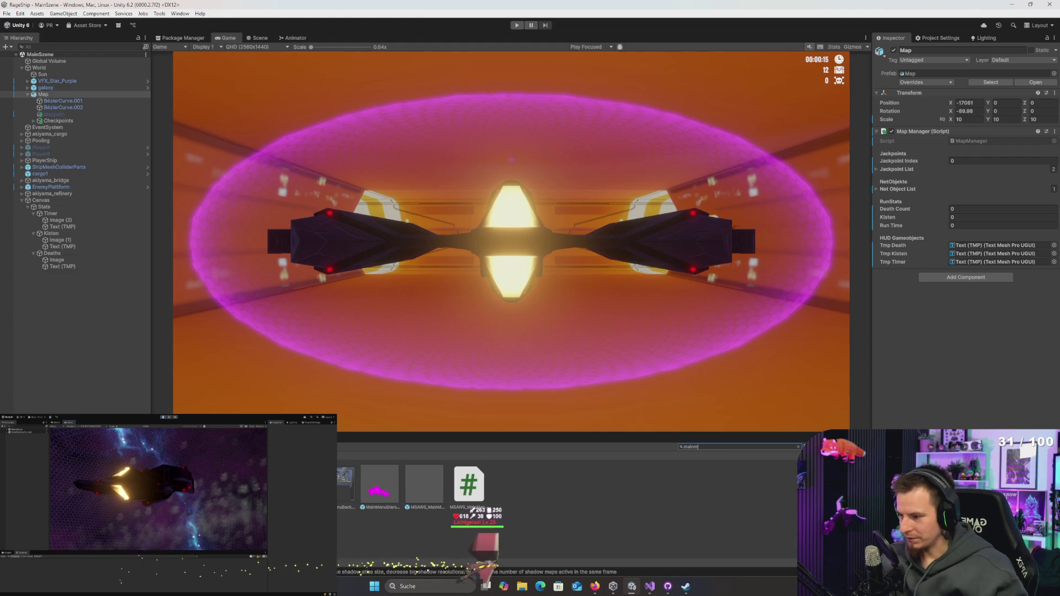
key("Return")
key("alt+Tab")
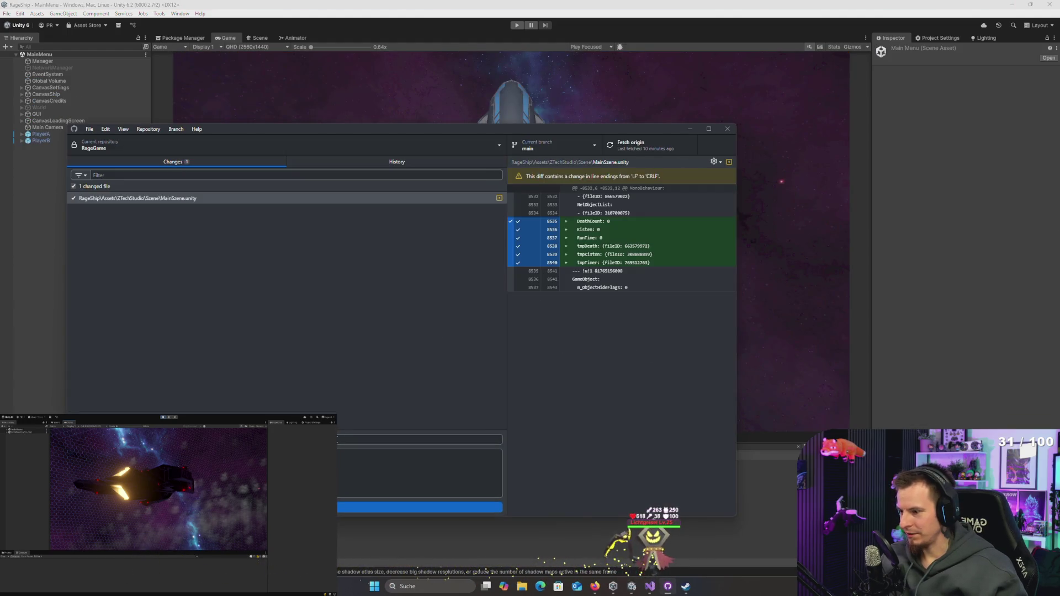
Step: Commit the changed MainSzene.unity with Ctrl+Enter and push to origin, then return to Unity
key("ctrl+Return")
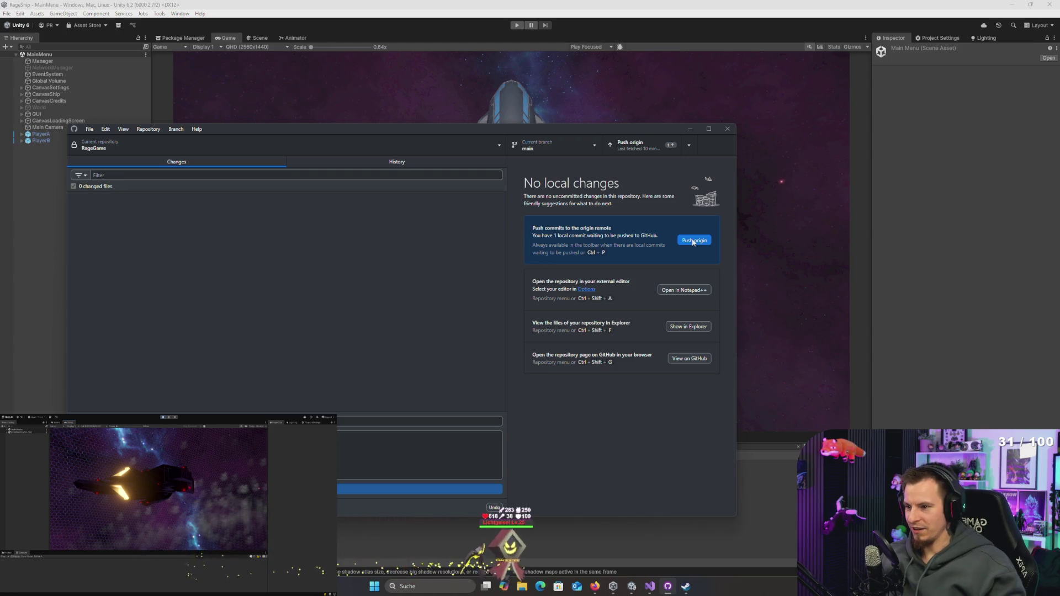
left_click(694, 240)
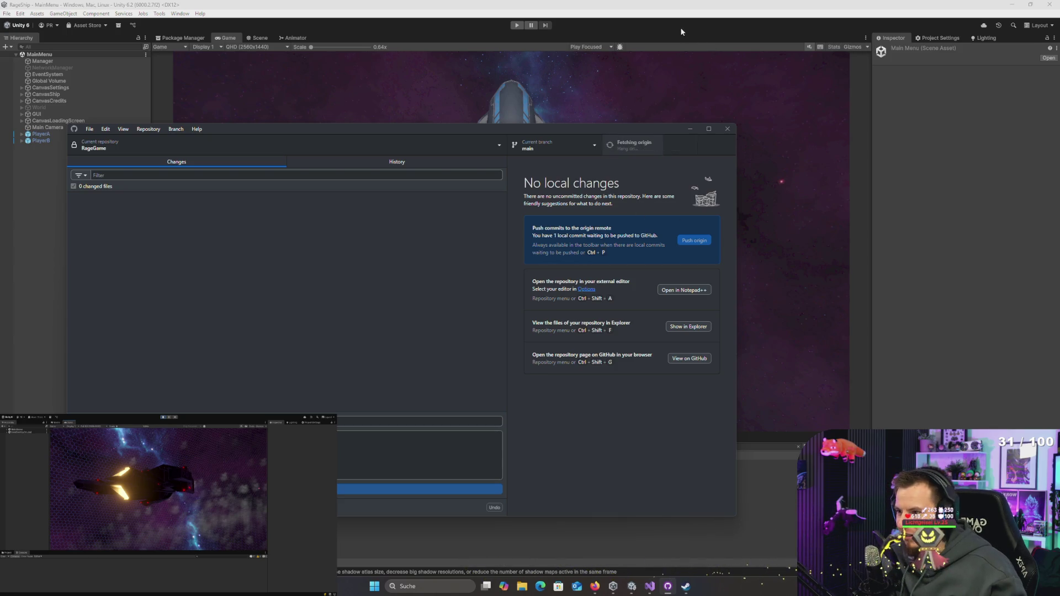
left_click(657, 29)
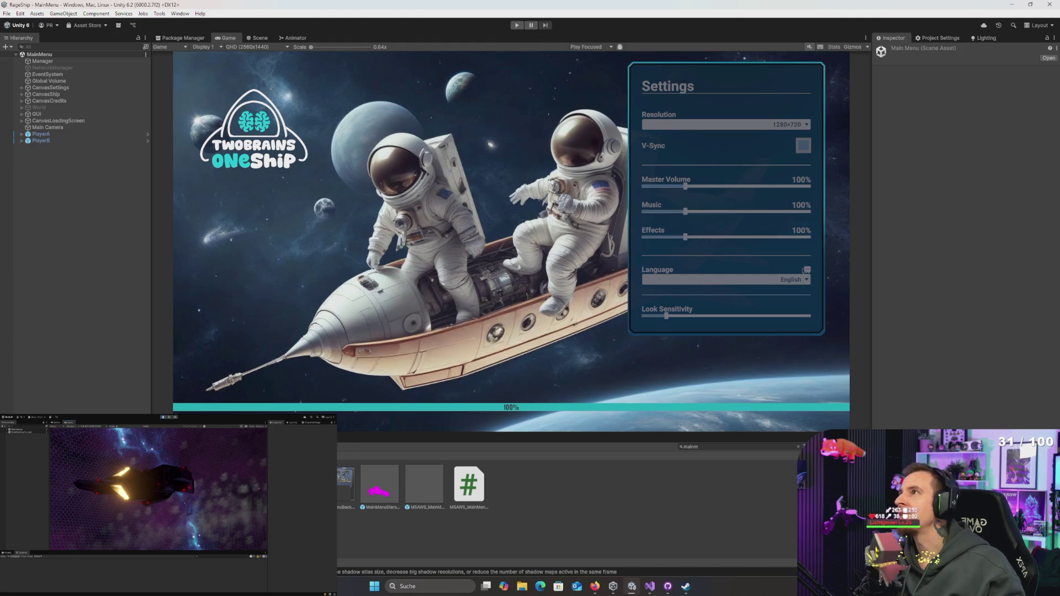
Step: Enter Play mode so the game boots into the TwoBrains OneShip main menu
left_click(517, 25)
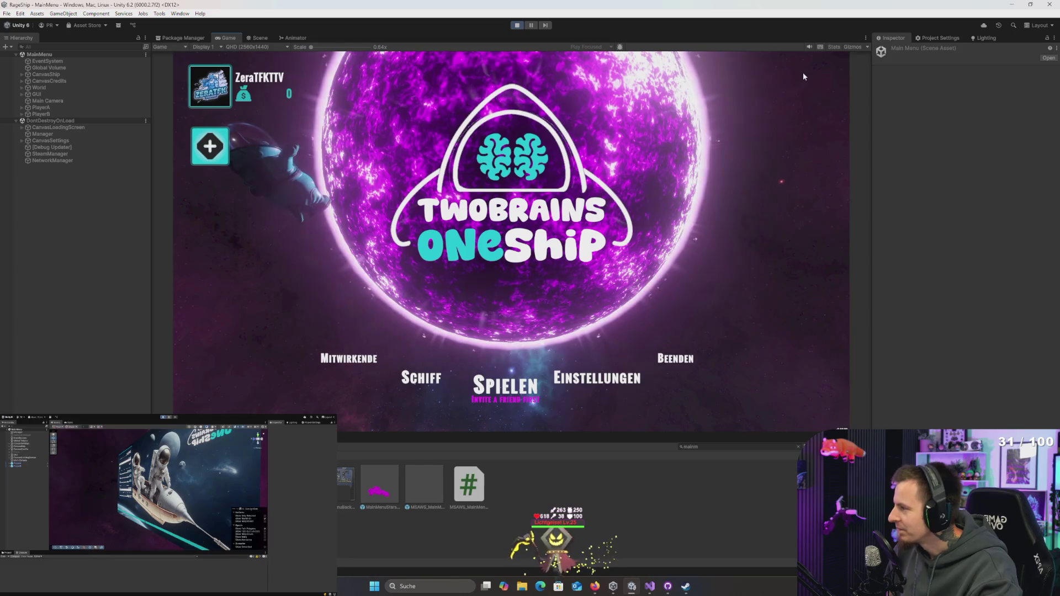
key("alt+Tab")
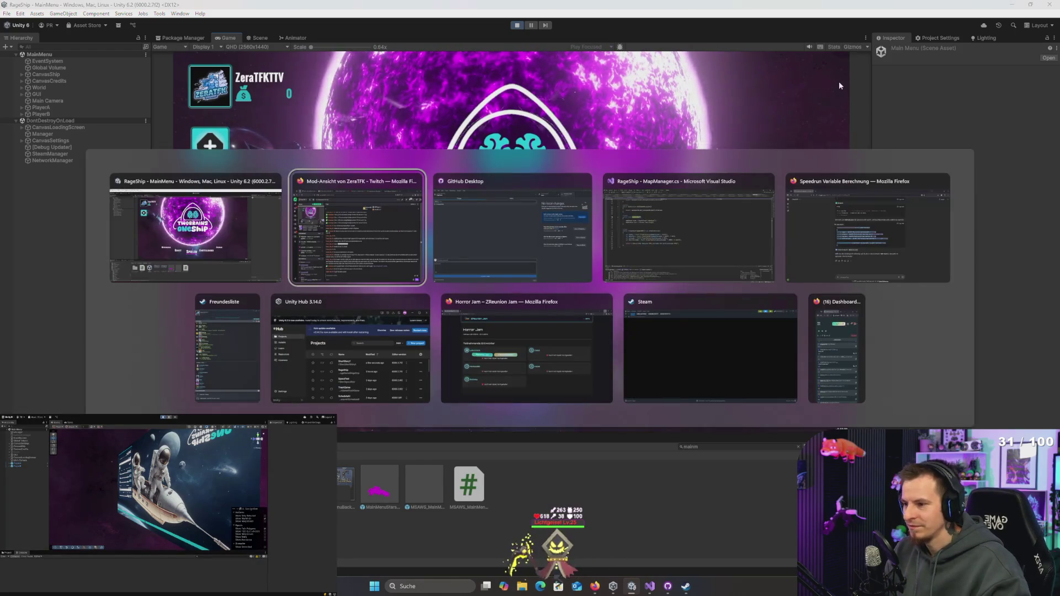
Step: From the Steam Freundesliste, invite two accounts to the game via Zu Spiel einladen
key("alt+Tab")
key("alt+Tab")
key("alt+Tab")
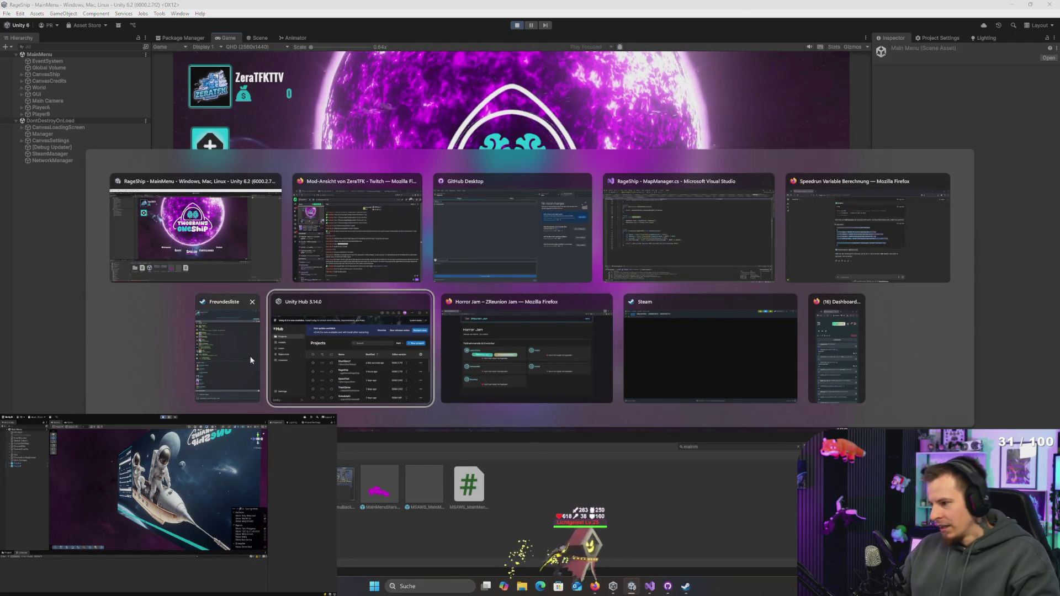
left_click(250, 360)
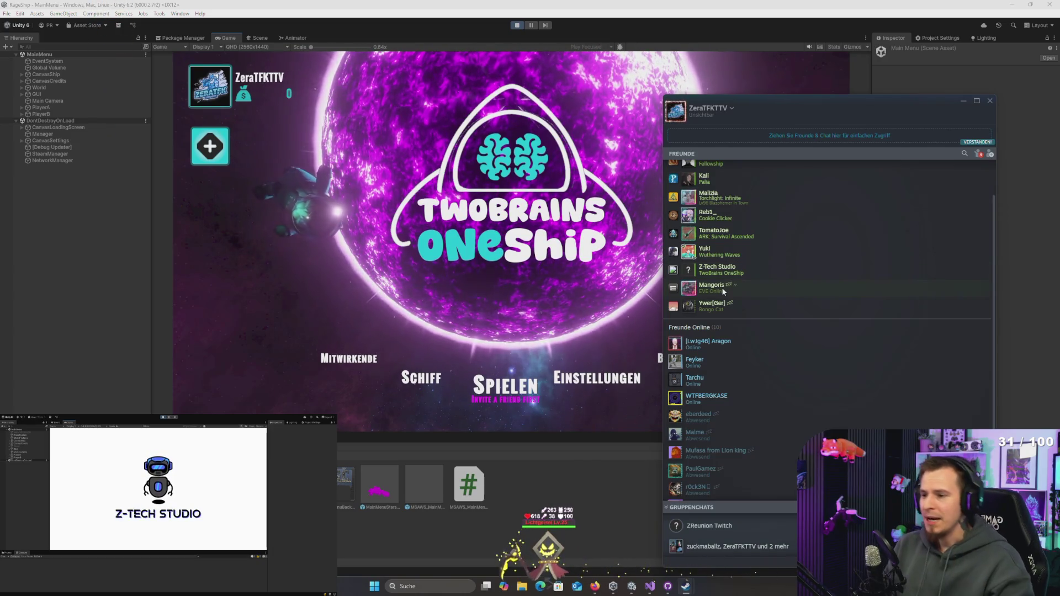
right_click(719, 255)
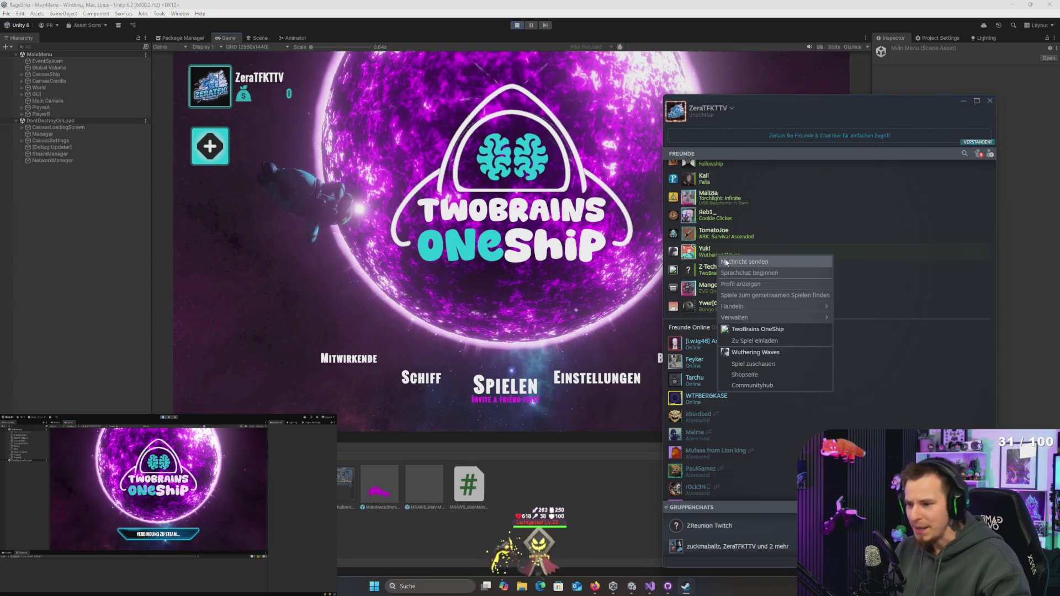
left_click(756, 341)
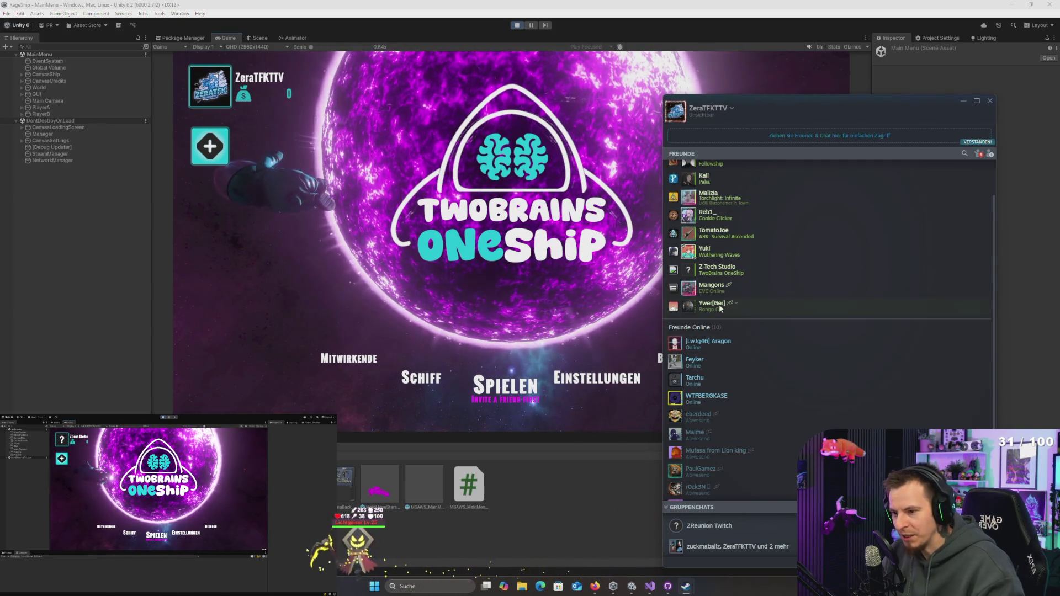
right_click(717, 271)
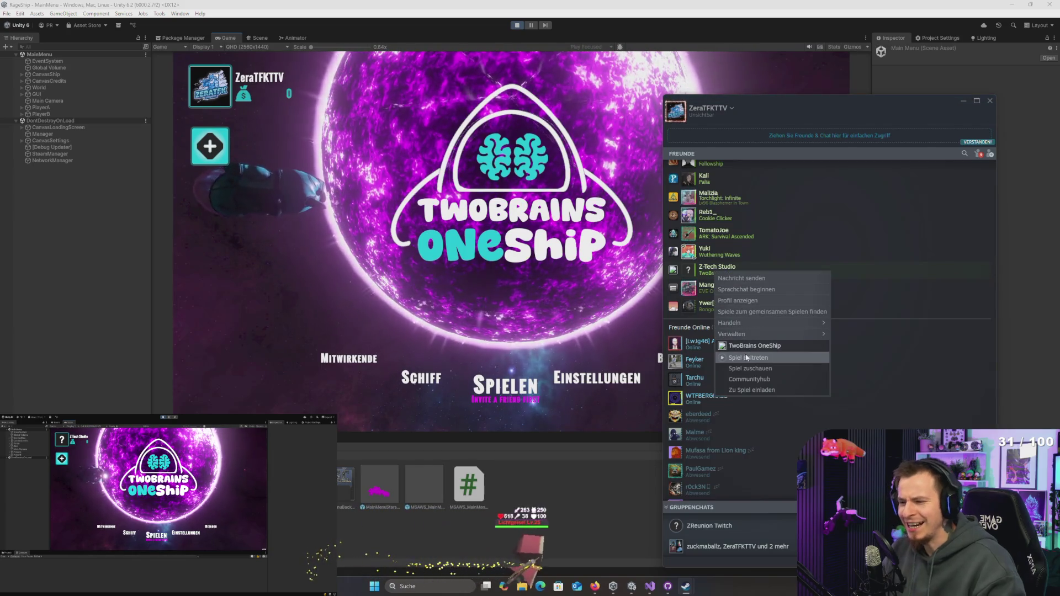
left_click(751, 390)
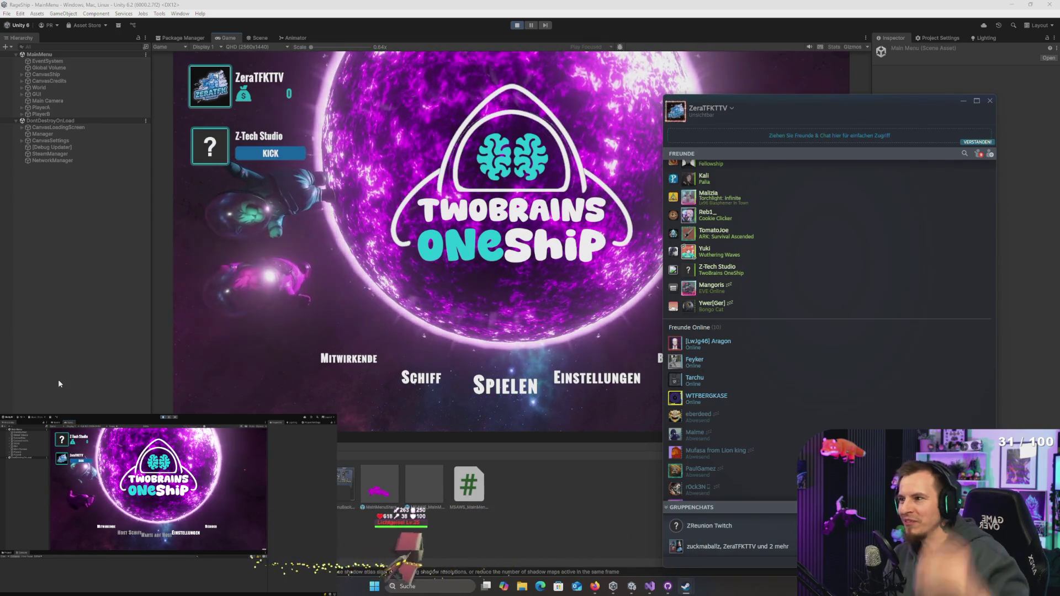
Step: Focus the Game view and click Spielen to load MainScene for the co-op run
left_click(221, 344)
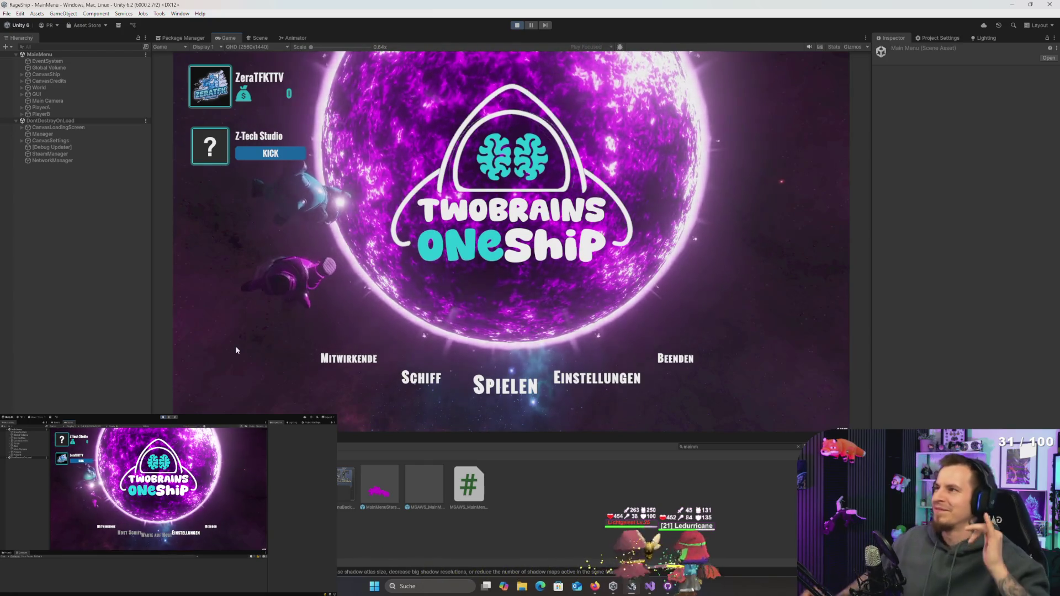
left_click(515, 386)
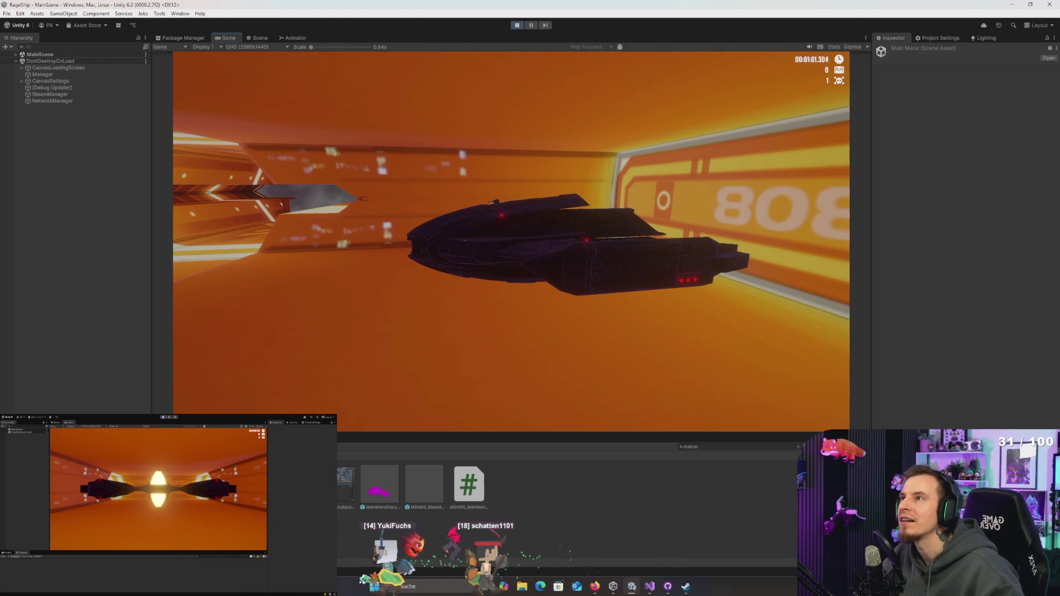
key("super")
Step: Dismiss the start menu and fly the ship through the orange tunnel in Play mode
key("Escape")
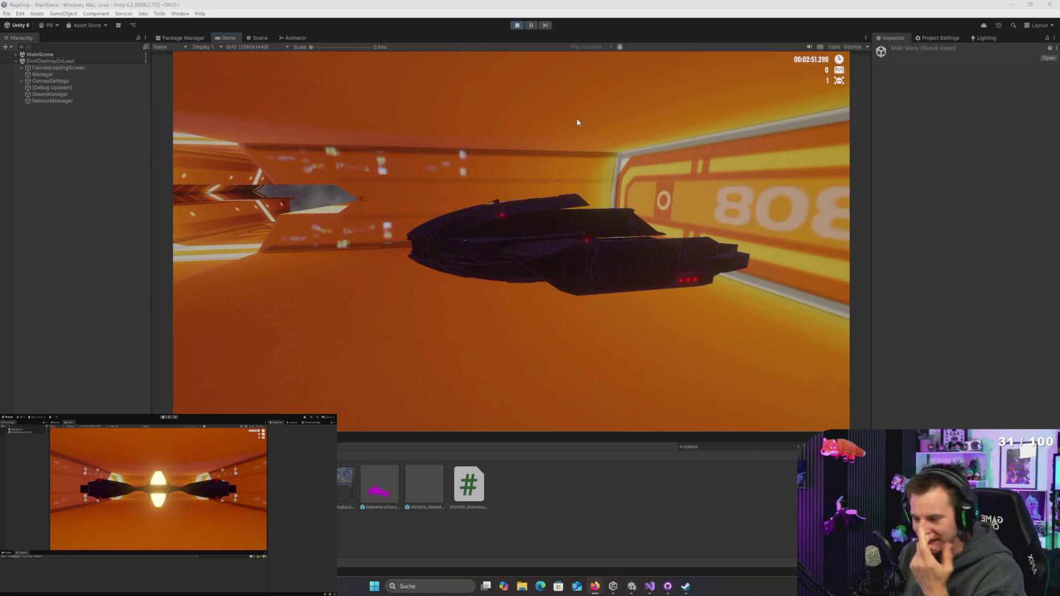
Step: Close the Windows Start menu and refocus the Game view to resume flying the ship
key("super")
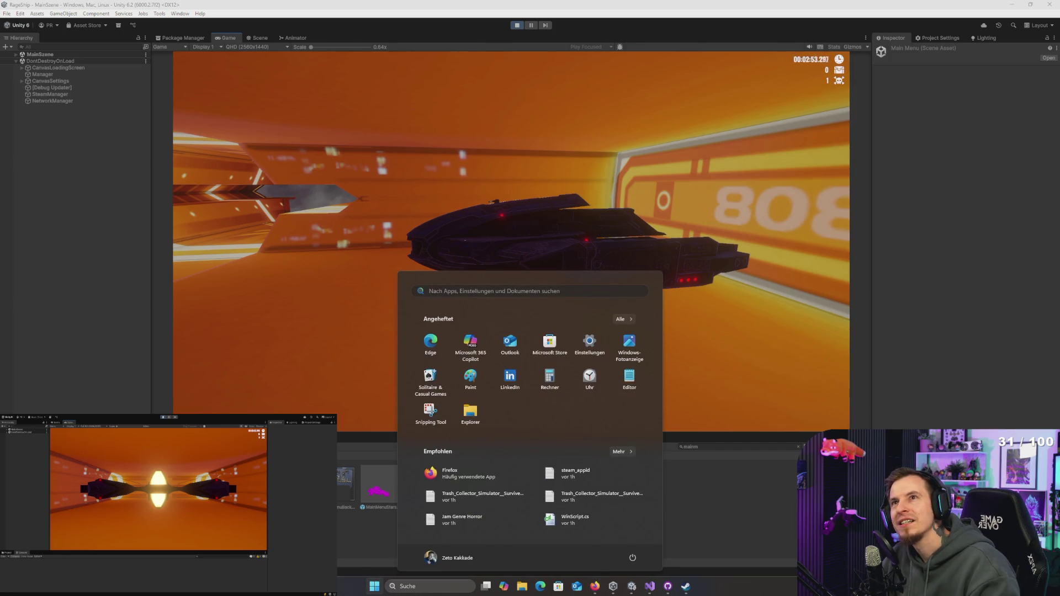
key("Escape")
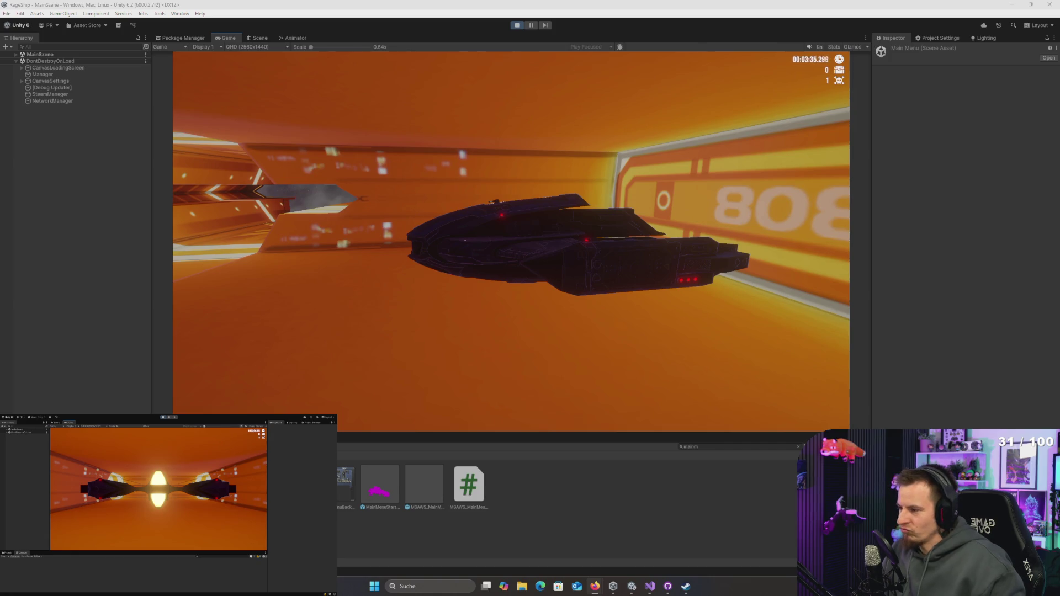
left_click(609, 221)
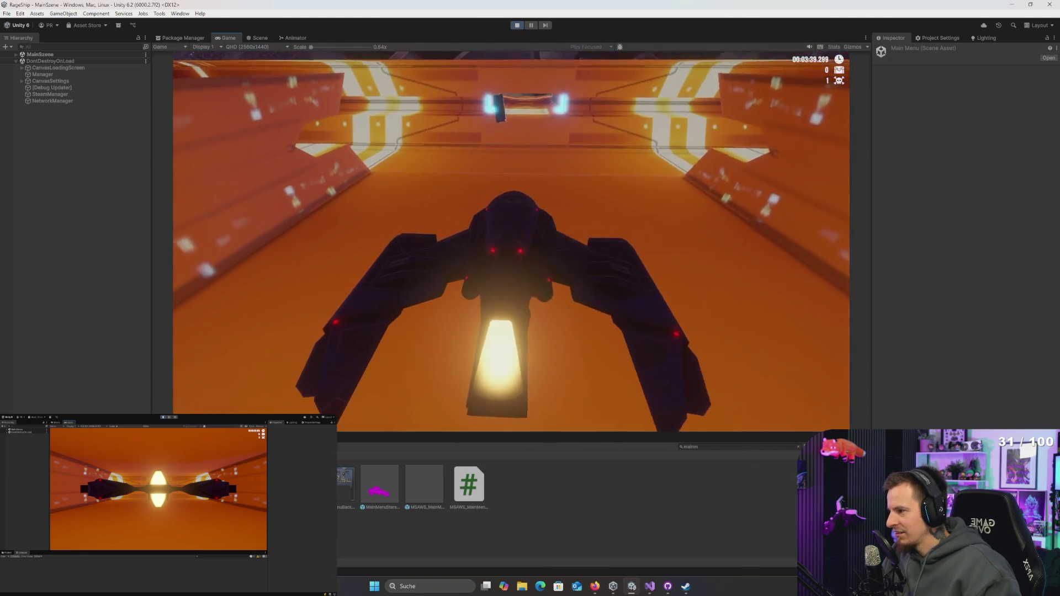
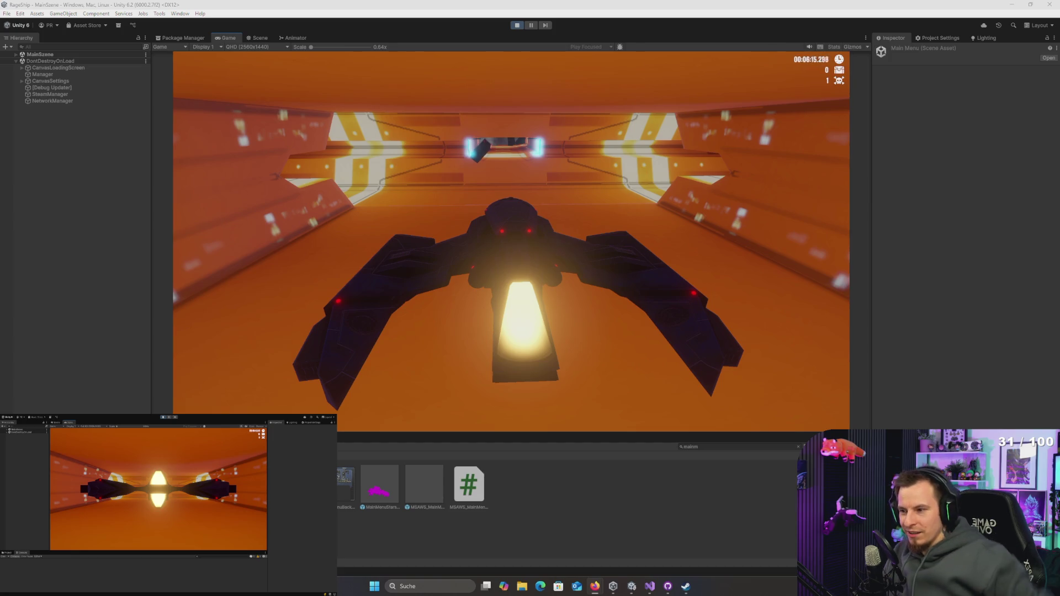
Step: Leave the running ship-racing game and switch to MapManager.cs in Visual Studio
left_click(631, 174)
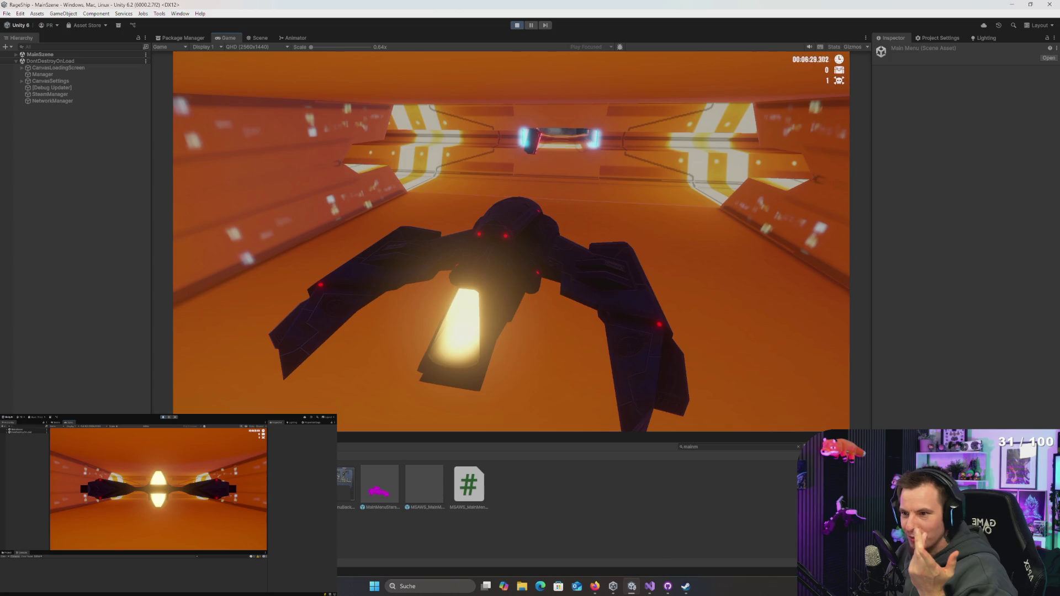
key("super")
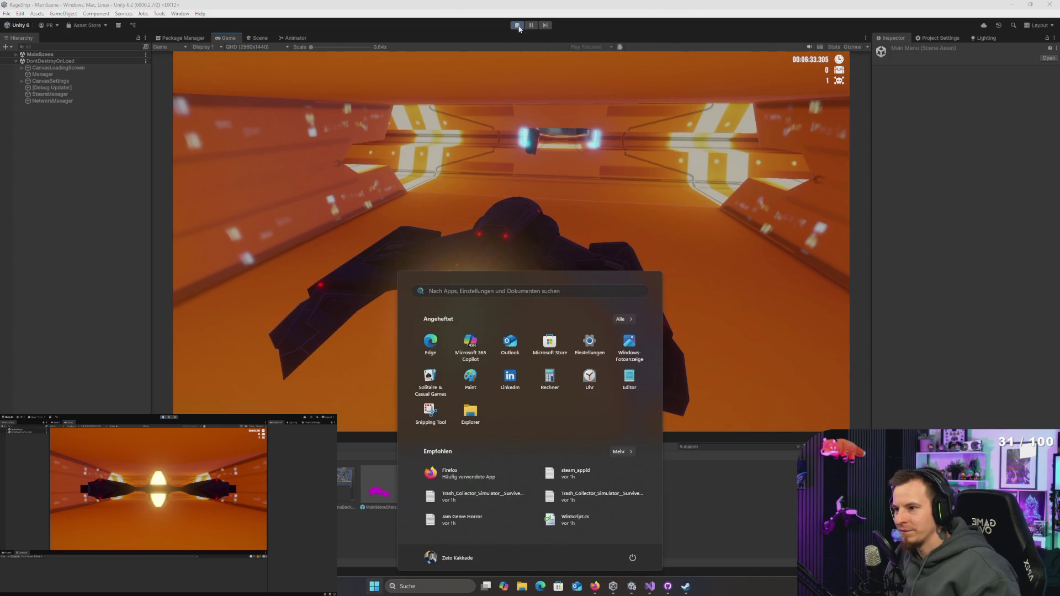
key("alt+Tab")
key("alt+Tab")
key("alt+Tab")
key("alt+Tab")
key("alt+Tab")
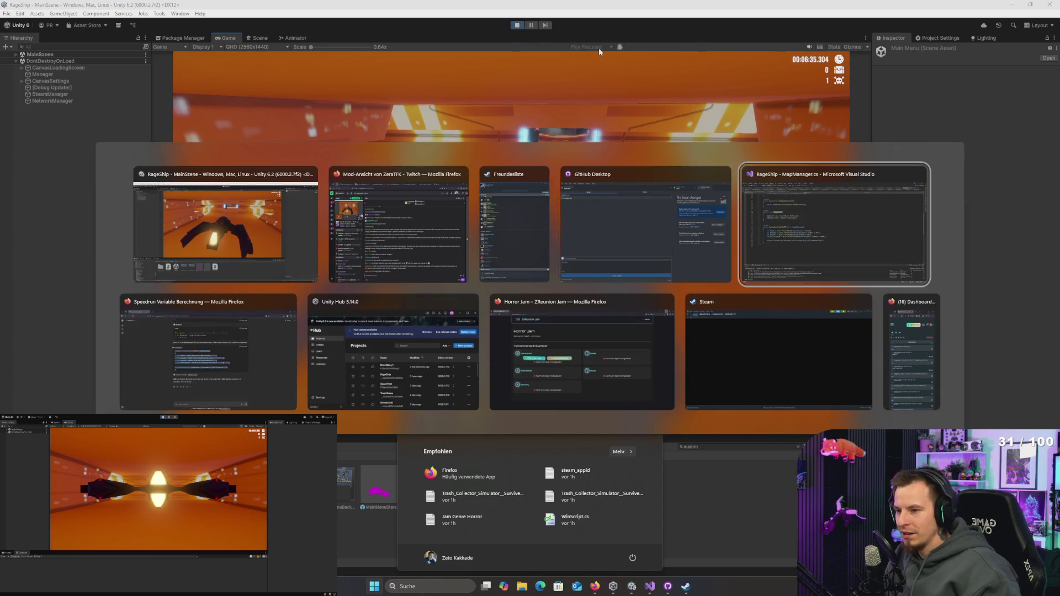
left_click(300, 238)
scroll(300, 241, "up", 5)
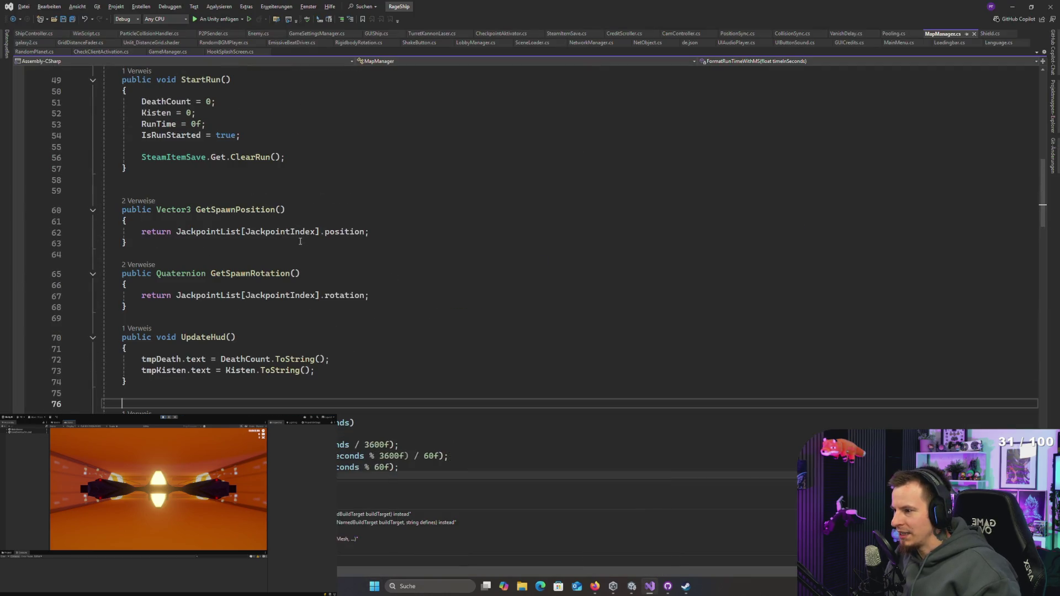
Step: Add an UpdateHud(); call on a new line after ClearRun() in StartRun, then return to Unity
left_click(208, 343)
double_click(213, 338)
key("ctrl+c")
scroll(339, 223, "up", 2)
left_click(338, 223)
key("Return")
key("Return")
key("ctrl+v")
type("();")
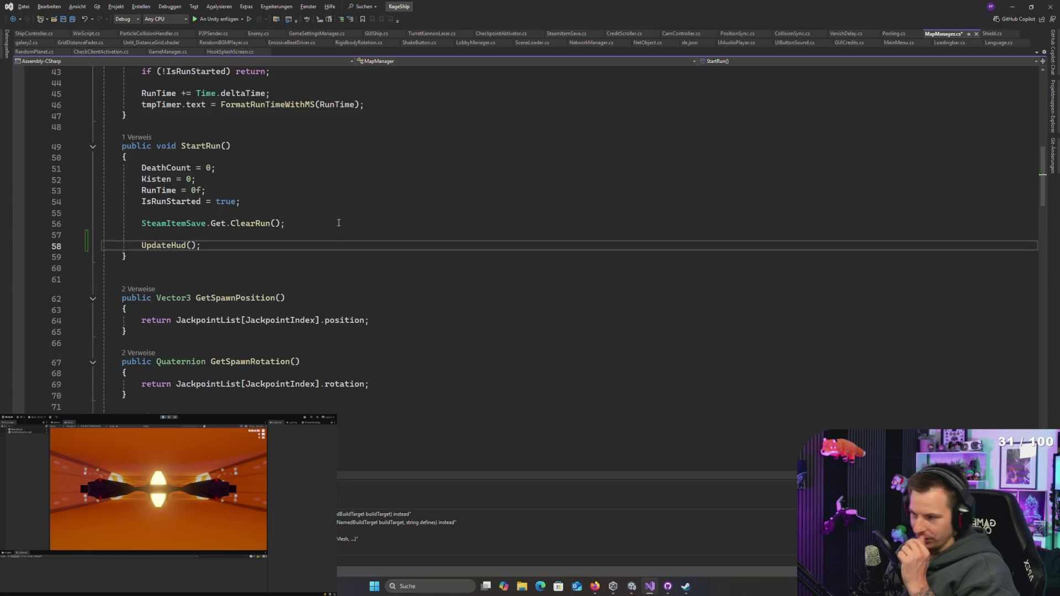
key("alt+Tab")
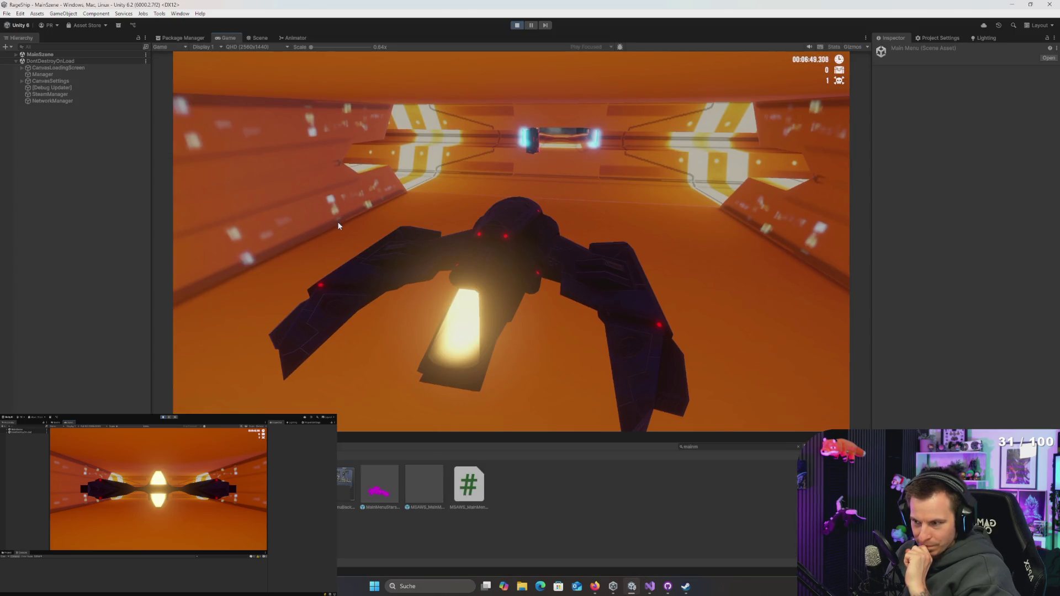
Step: Stop and replay the game to test the UpdateHud change, then stop it again
key("alt+Tab")
key("alt+Tab")
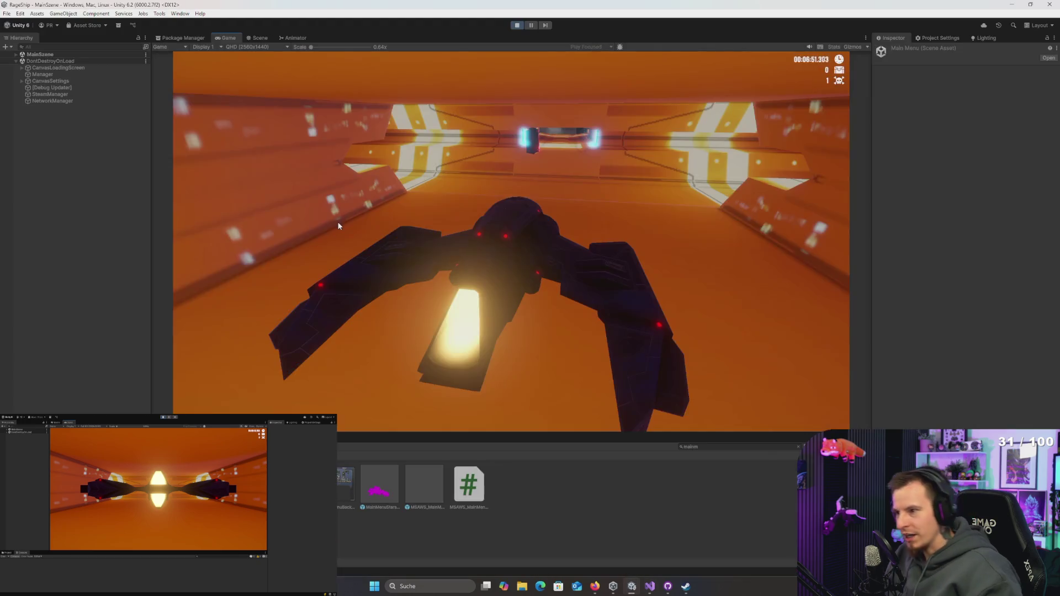
left_click(516, 26)
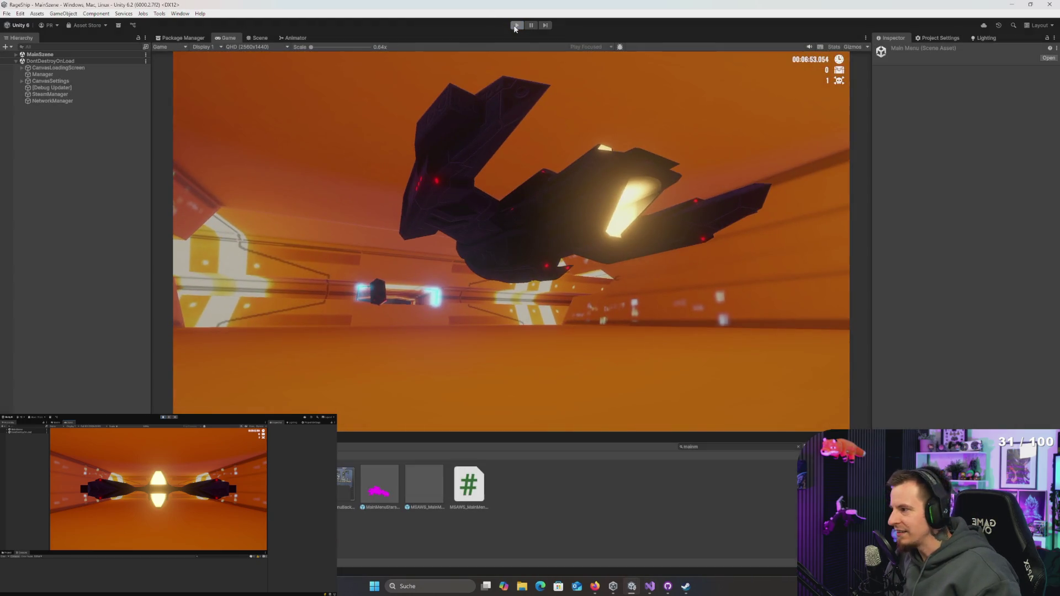
left_click(516, 26)
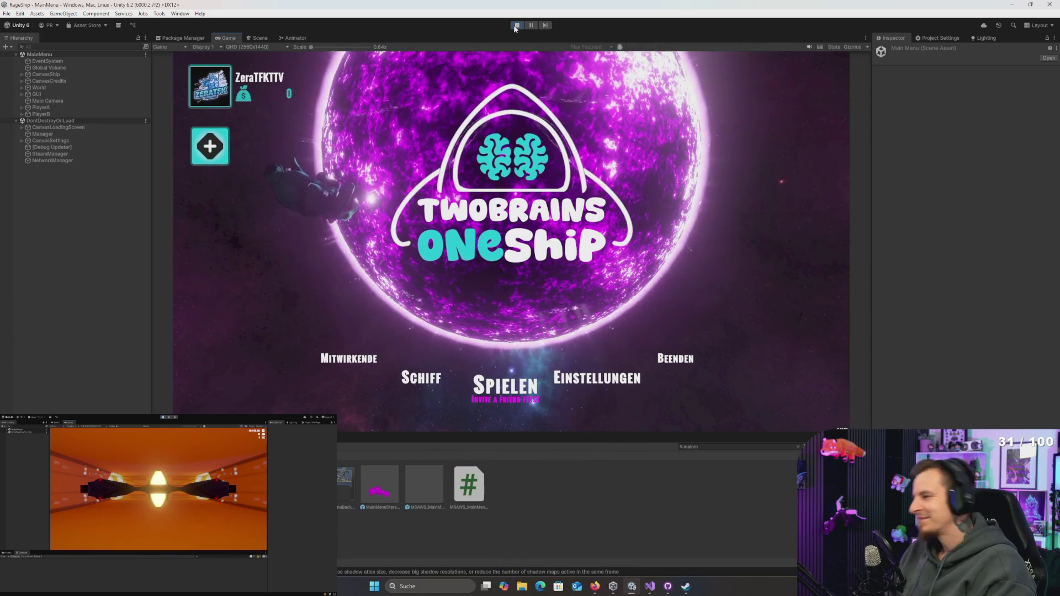
left_click(516, 25)
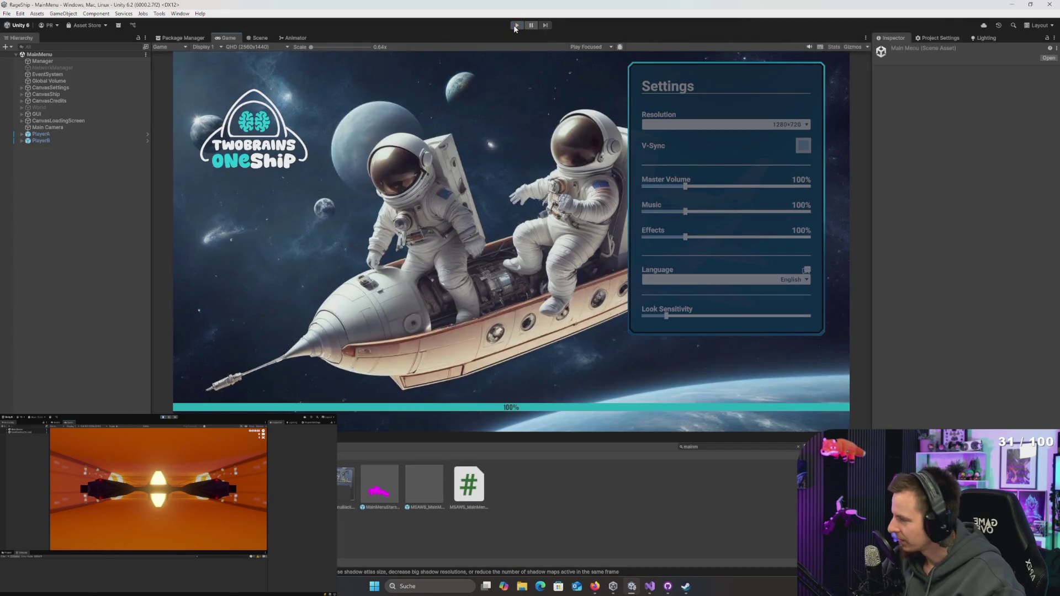
key("alt+Tab")
key("Tab")
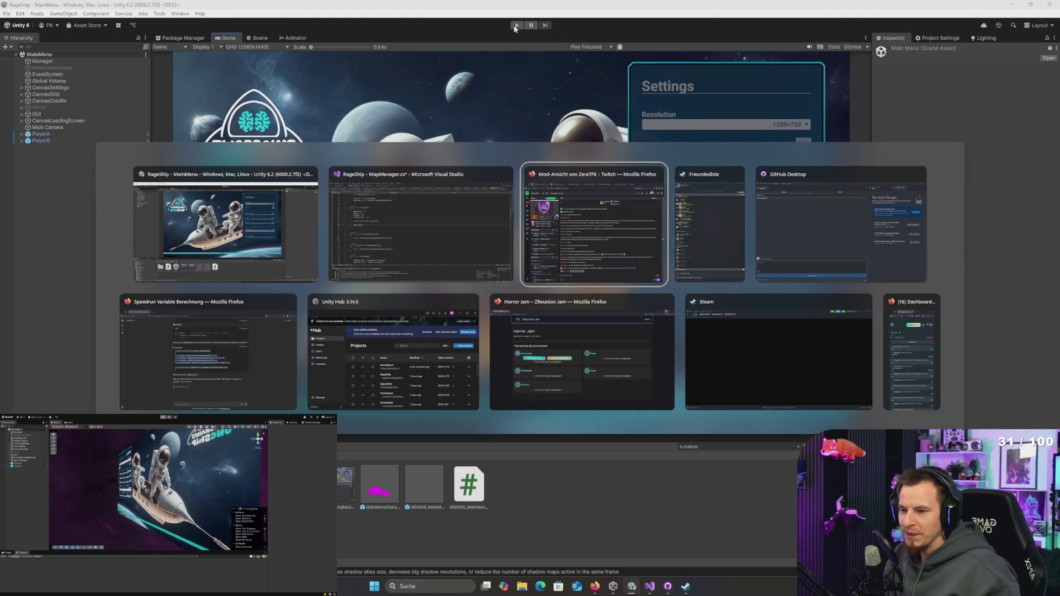
key("Tab")
key("alt+Tab")
key("alt+Tab")
key("alt+Tab")
key("Tab")
key("alt+Tab")
key("alt+Tab")
key("alt+Tab")
key("alt+Tab")
key("alt+Tab")
left_click(676, 218)
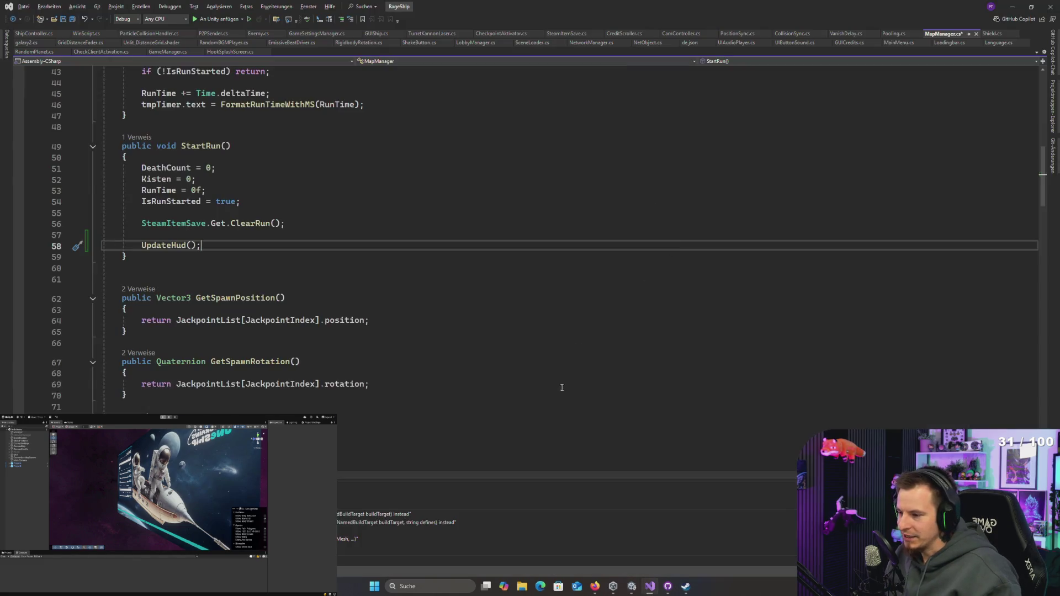
scroll(288, 207, "up", 5)
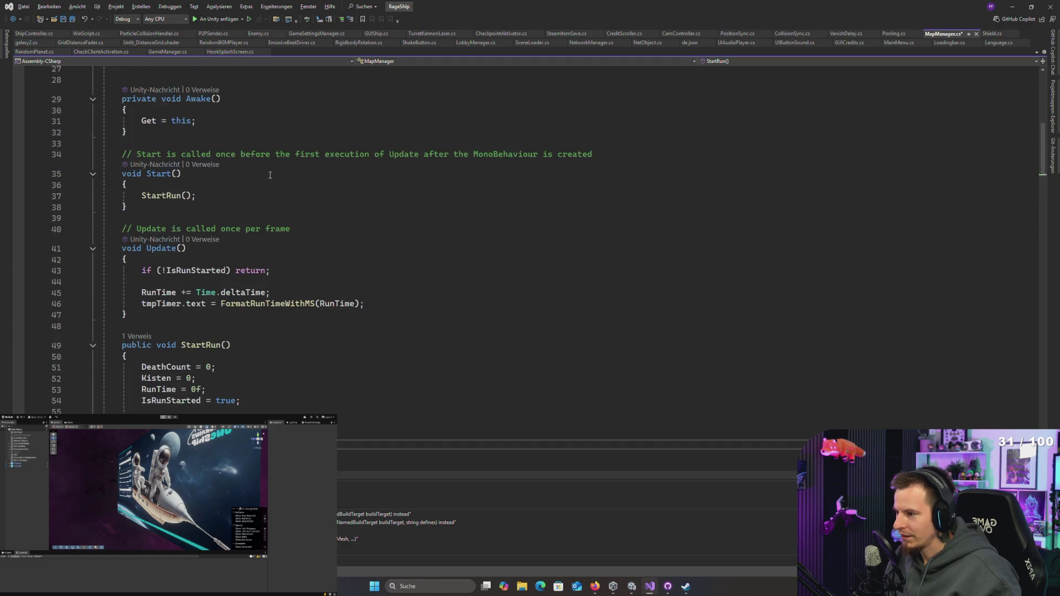
key("alt+Tab")
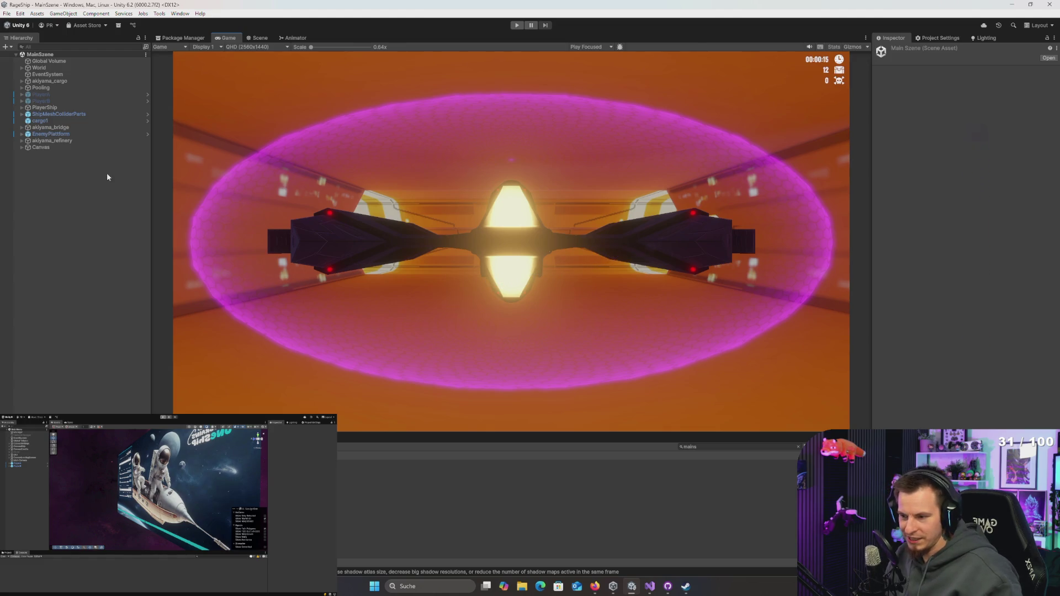
Step: Select EnemyPlattform in the Hierarchy to view its Transform, Rigidbody and Enemy script
left_click(49, 135)
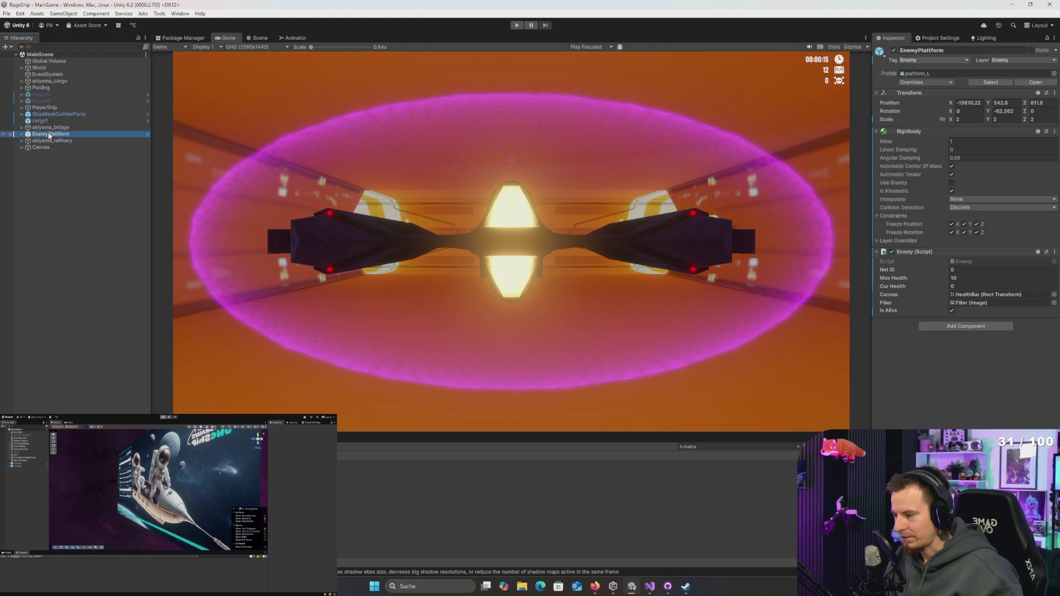
Step: Select akiyama_bridge just above it in the Hierarchy and switch to the Scene view
key("Up")
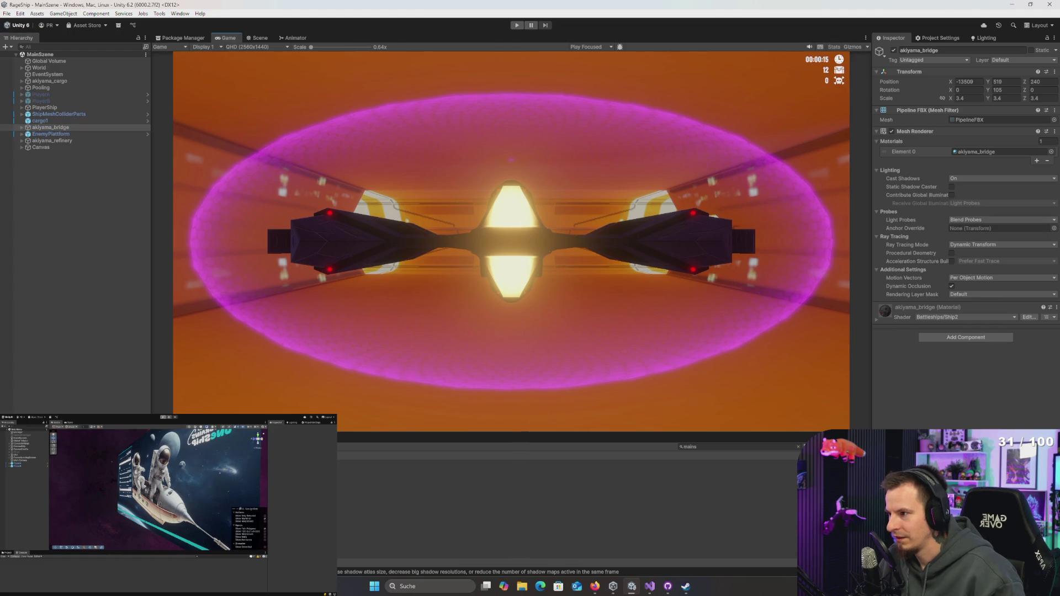
left_click(261, 38)
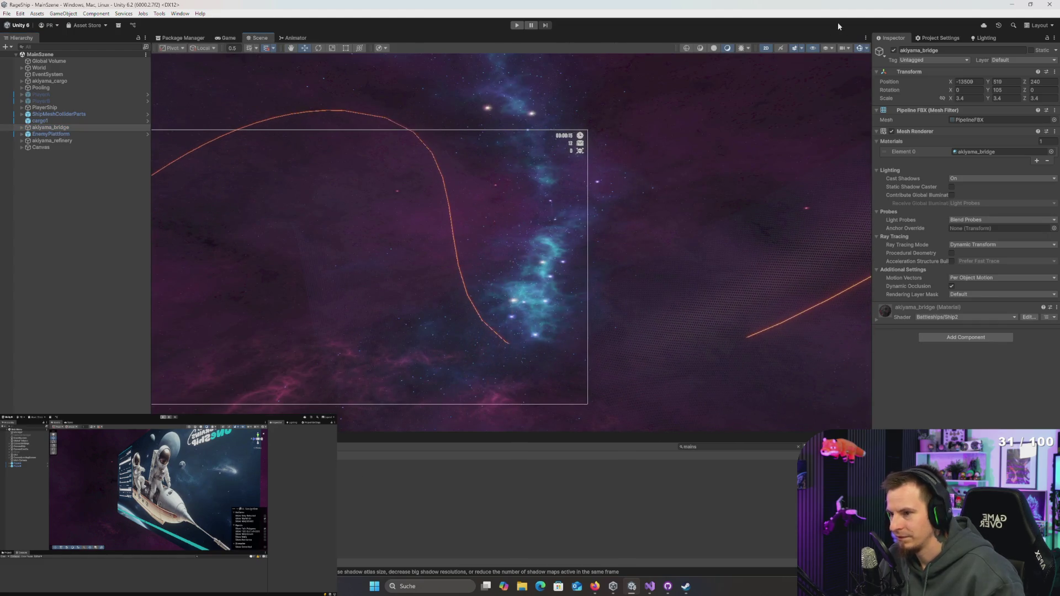
Step: Frame akiyama_bridge and orbit closely around it and the akiyama_cargo ship
key("f")
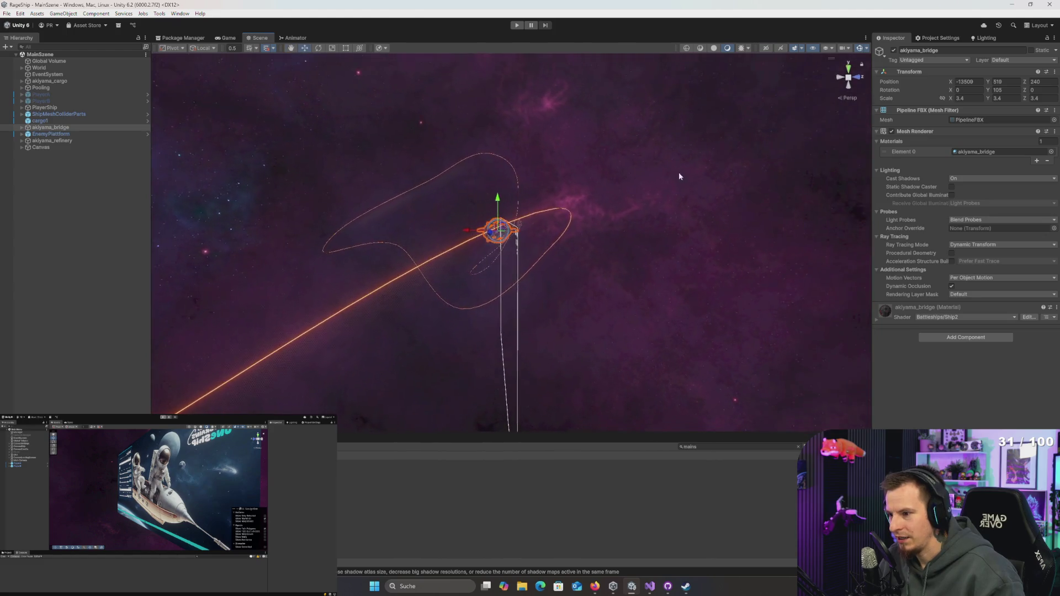
scroll(641, 187, "up", 5)
mouse_move(635, 205)
left_mouse_down()
mouse_move(689, 277)
mouse_move(707, 332)
mouse_move(685, 334)
mouse_move(704, 355)
mouse_move(741, 358)
mouse_move(1006, 287)
mouse_move(16, 203)
mouse_move(730, 217)
mouse_move(426, 238)
left_mouse_up()
left_click(426, 237)
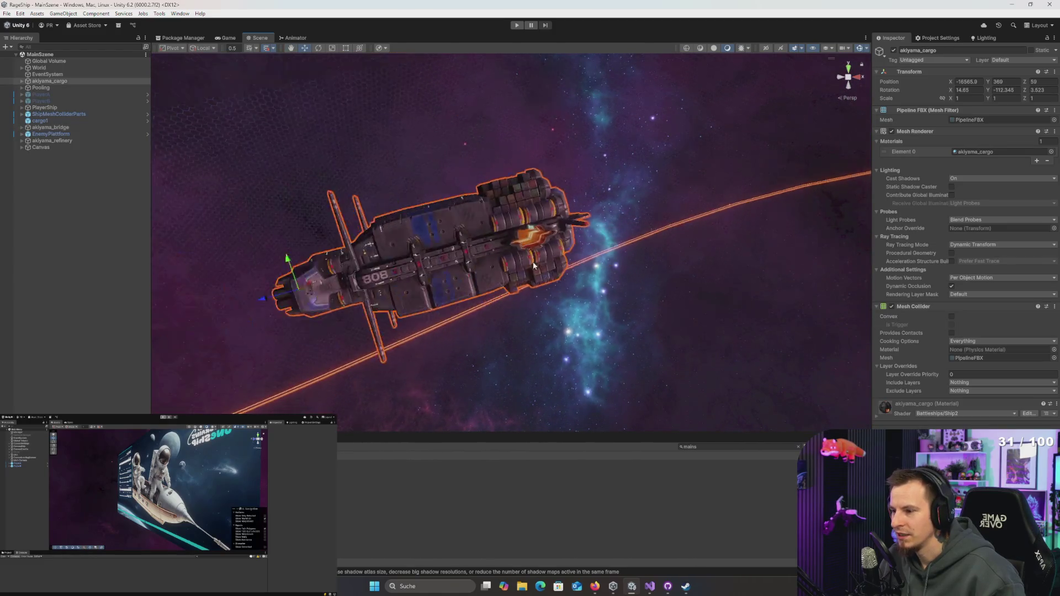
mouse_move(726, 304)
left_mouse_down()
mouse_move(716, 295)
mouse_move(636, 370)
mouse_move(606, 361)
mouse_move(696, 332)
left_mouse_up()
left_click(696, 331)
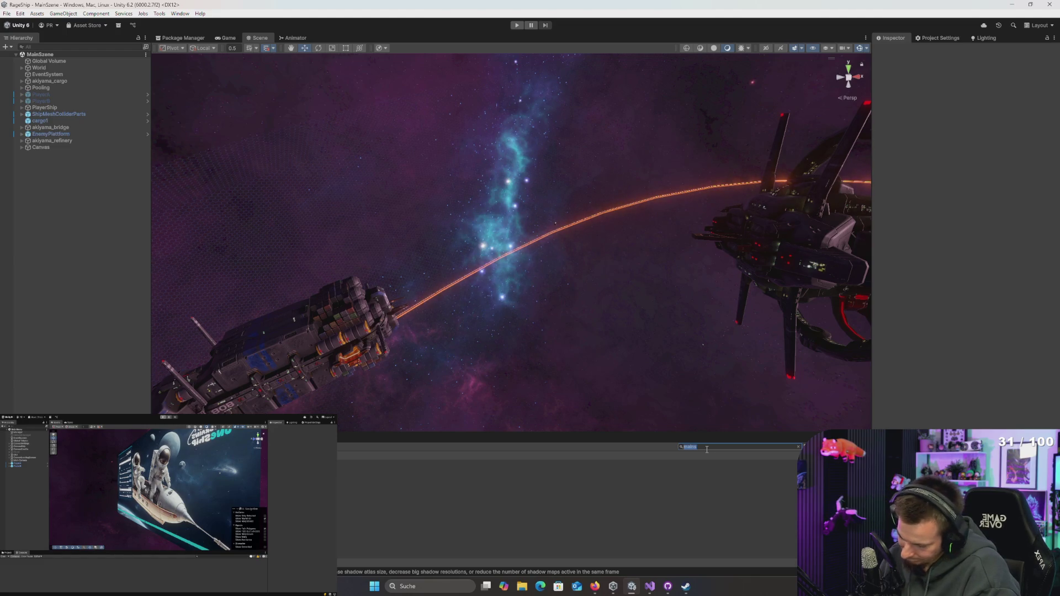
type("shadt")
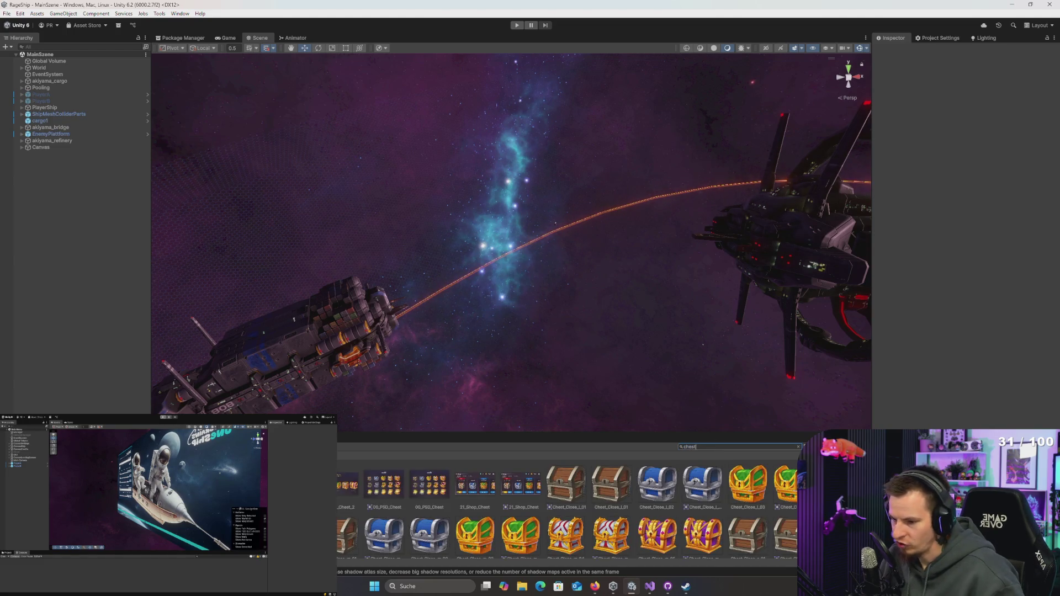
Step: Drop the Shop_Chest prefab into the scene, then undo it
scroll(727, 536, "down", 5)
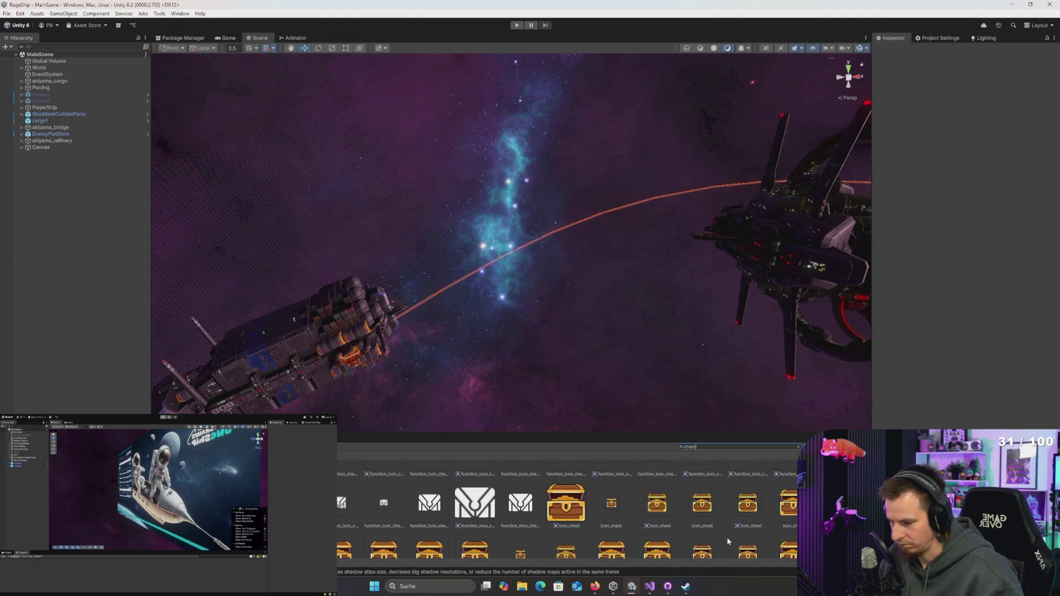
scroll(727, 541, "down", 4)
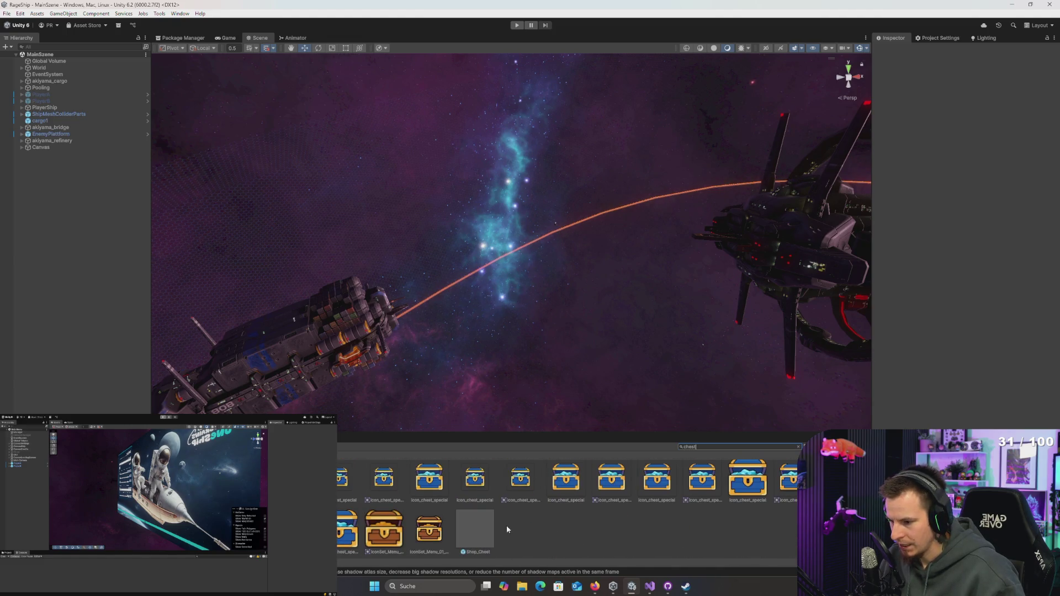
left_click(477, 534)
left_click_drag(485, 533, 576, 354)
key("f")
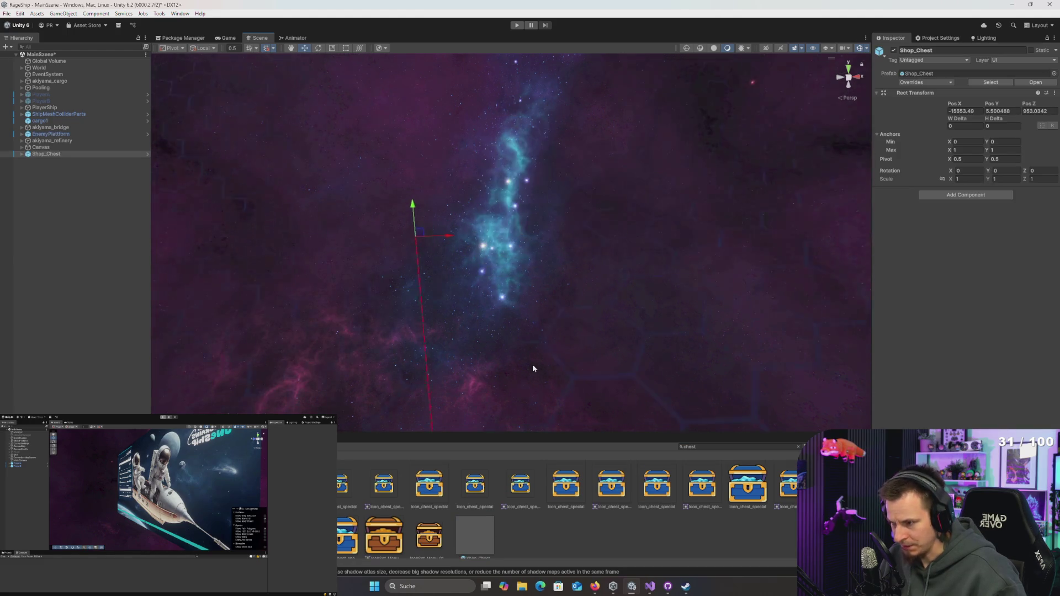
key("ctrl+z")
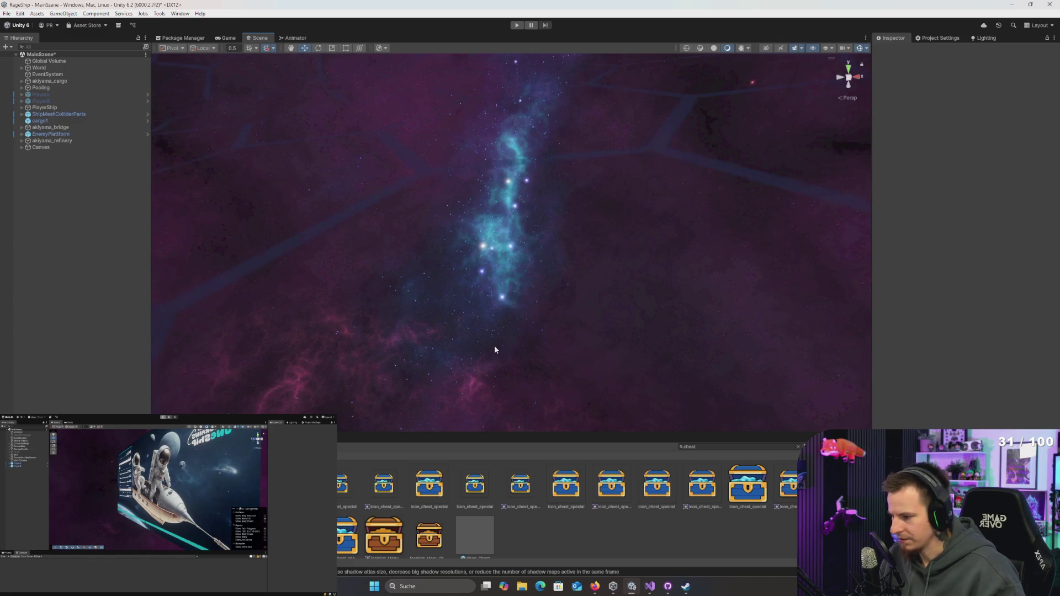
Step: Place a hang_box1 crate prefab into MainScene and frame it
scroll(610, 527, "down", 5)
scroll(609, 527, "up", 5)
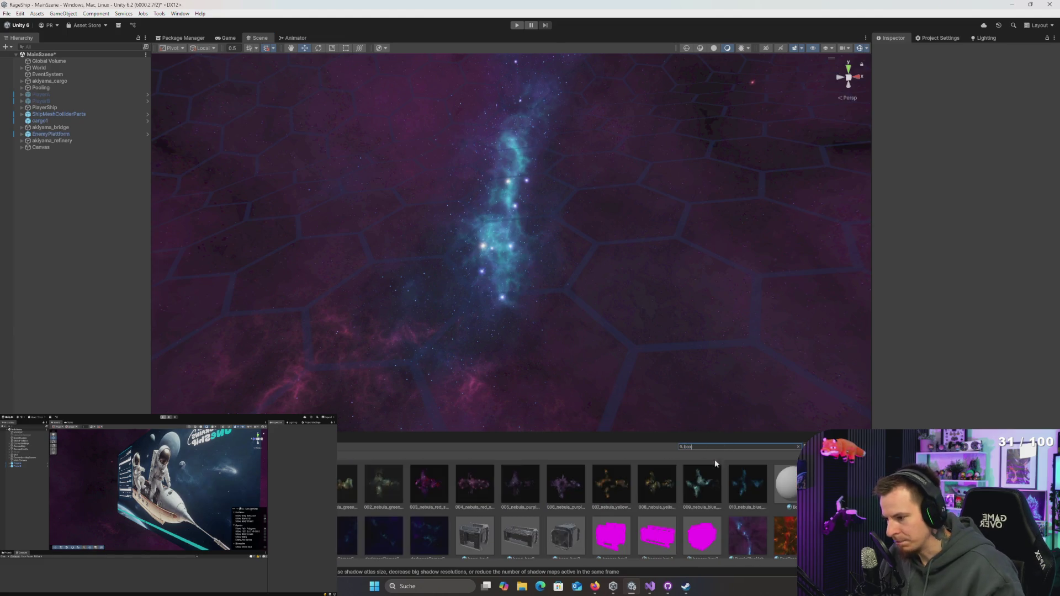
scroll(638, 533, "down", 1)
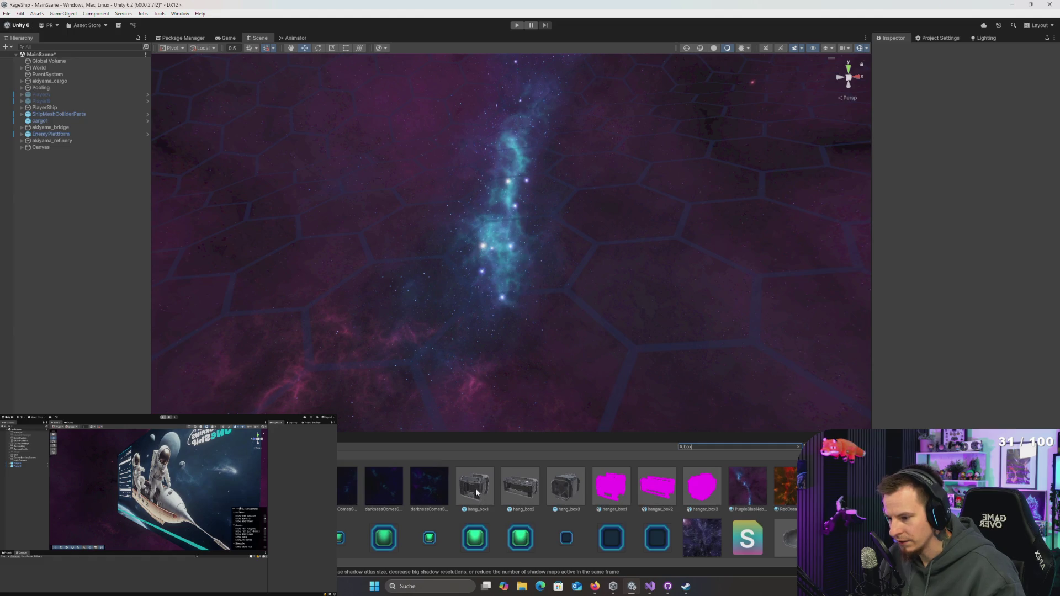
mouse_move(569, 380)
left_mouse_down()
mouse_move(523, 409)
mouse_move(526, 459)
mouse_move(563, 499)
left_mouse_up()
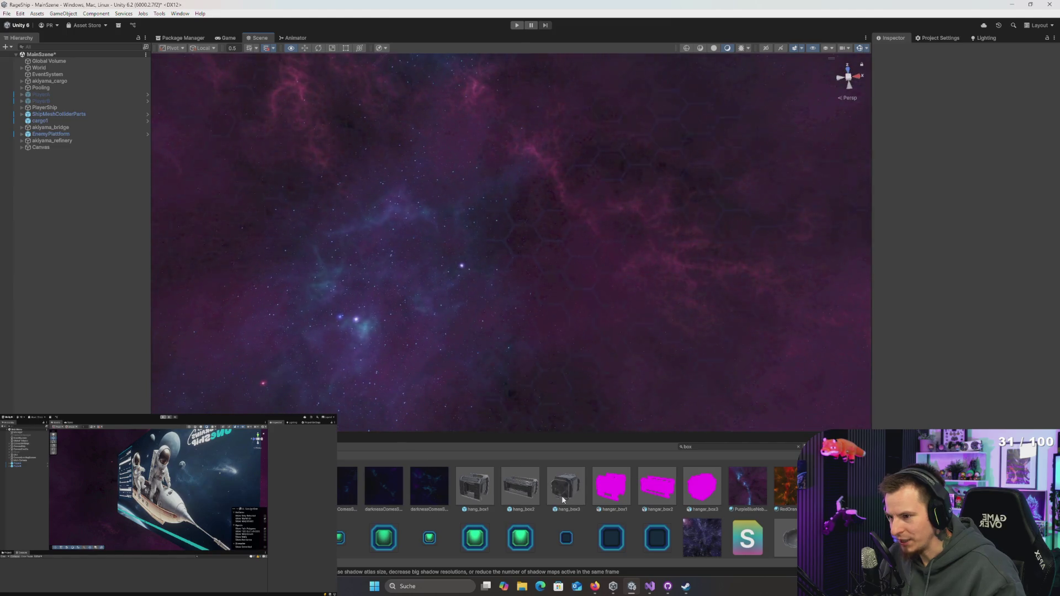
mouse_move(552, 428)
left_mouse_down()
mouse_move(544, 411)
mouse_move(540, 423)
mouse_move(480, 440)
left_mouse_up()
mouse_move(479, 494)
left_mouse_down()
mouse_move(495, 335)
mouse_move(541, 369)
mouse_move(597, 382)
mouse_move(652, 326)
mouse_move(731, 412)
mouse_move(720, 323)
left_mouse_up()
key("f")
Step: Delete hang_box1, then orbit the view to follow the ship's laser beam
key("super")
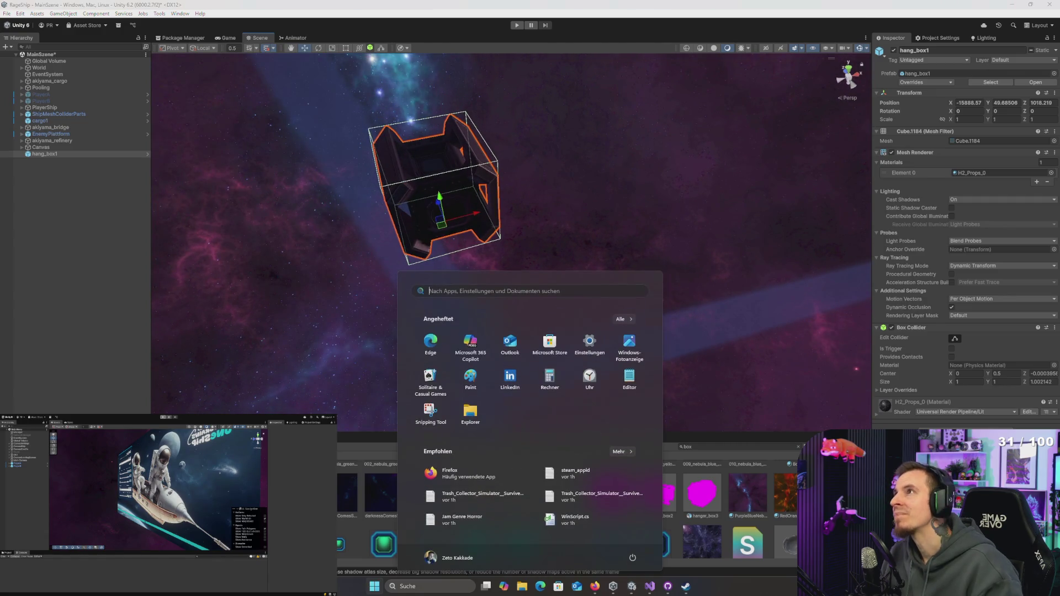
key("Escape")
scroll(598, 339, "down", 5)
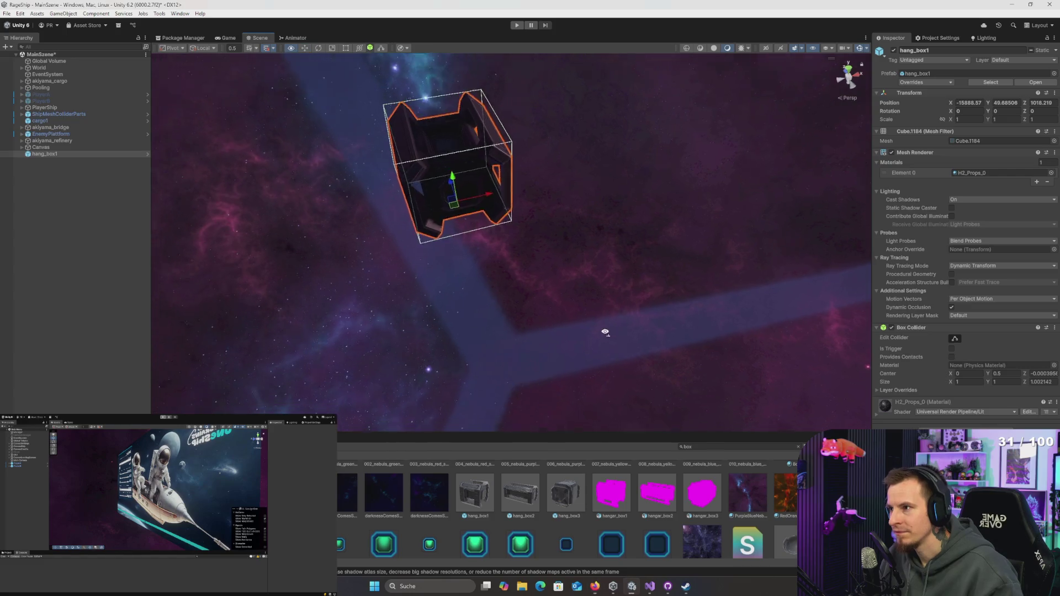
key("Delete")
mouse_move(591, 336)
left_mouse_down()
mouse_move(447, 310)
mouse_move(161, 95)
mouse_move(147, 122)
mouse_move(397, 315)
left_mouse_up()
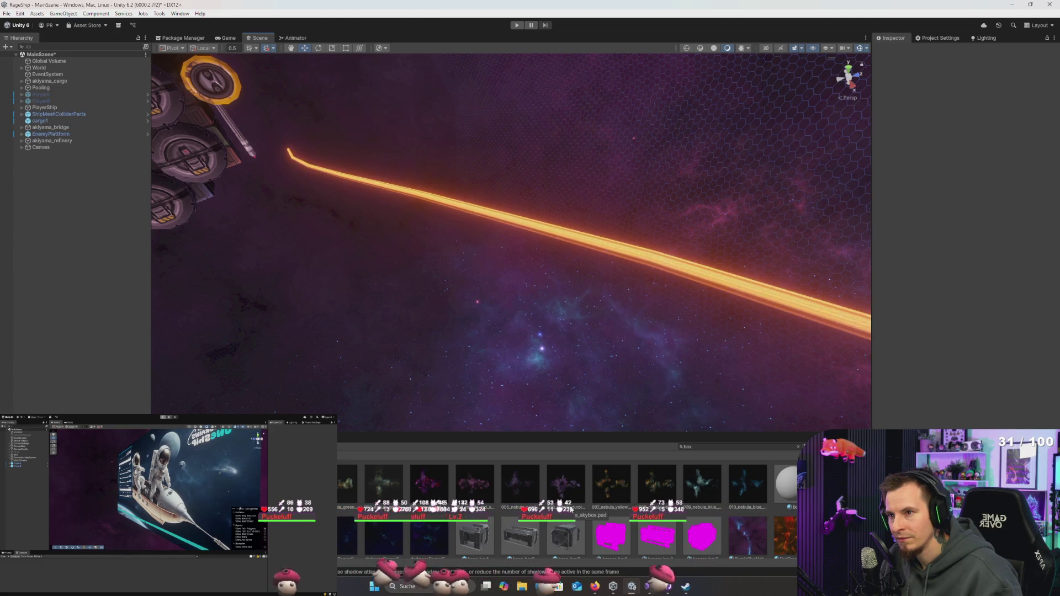
mouse_move(630, 359)
left_mouse_down()
mouse_move(622, 332)
mouse_move(605, 357)
mouse_move(923, 208)
mouse_move(892, 232)
mouse_move(565, 314)
left_mouse_up()
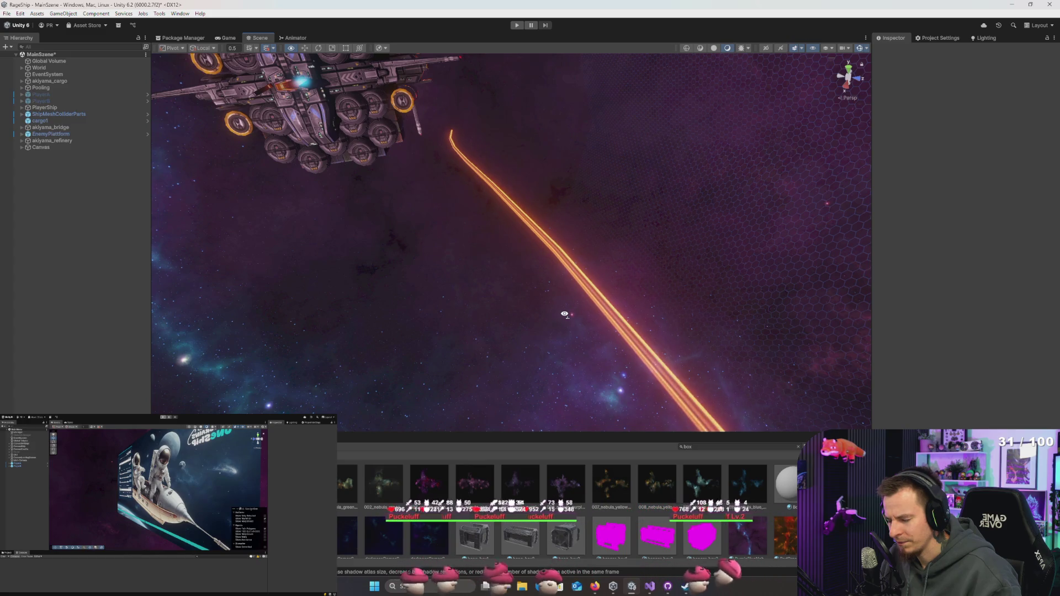
mouse_move(564, 314)
left_mouse_down()
mouse_move(717, 374)
mouse_move(828, 267)
mouse_move(959, 176)
mouse_move(686, 260)
mouse_move(574, 253)
mouse_move(561, 265)
mouse_move(687, 339)
mouse_move(707, 333)
left_mouse_up()
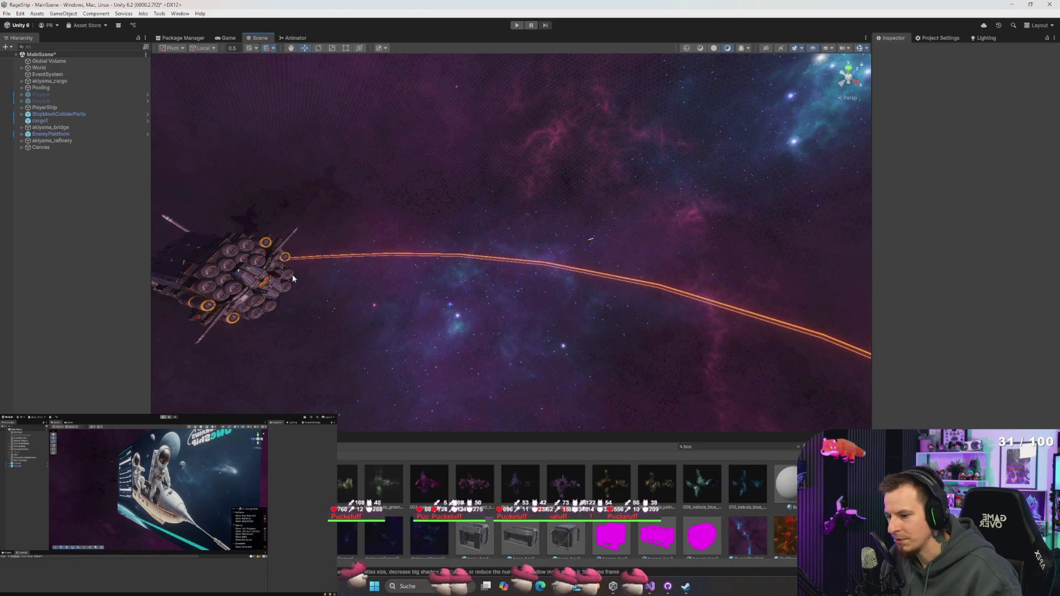
mouse_move(579, 337)
left_mouse_down()
mouse_move(627, 300)
mouse_move(413, 328)
mouse_move(409, 320)
mouse_move(511, 318)
mouse_move(452, 293)
left_mouse_up()
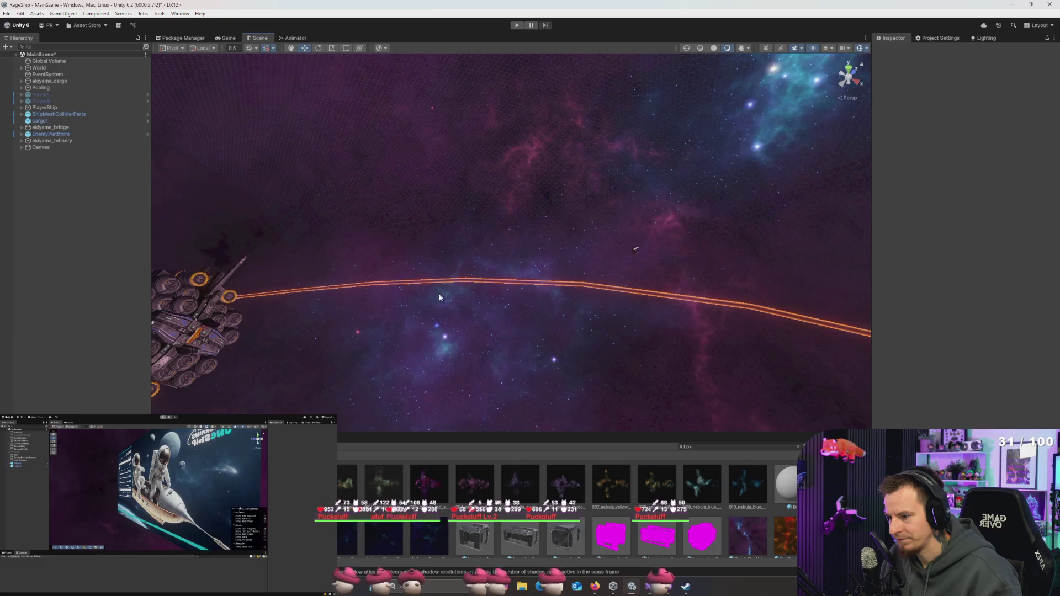
scroll(562, 505, "down", 5)
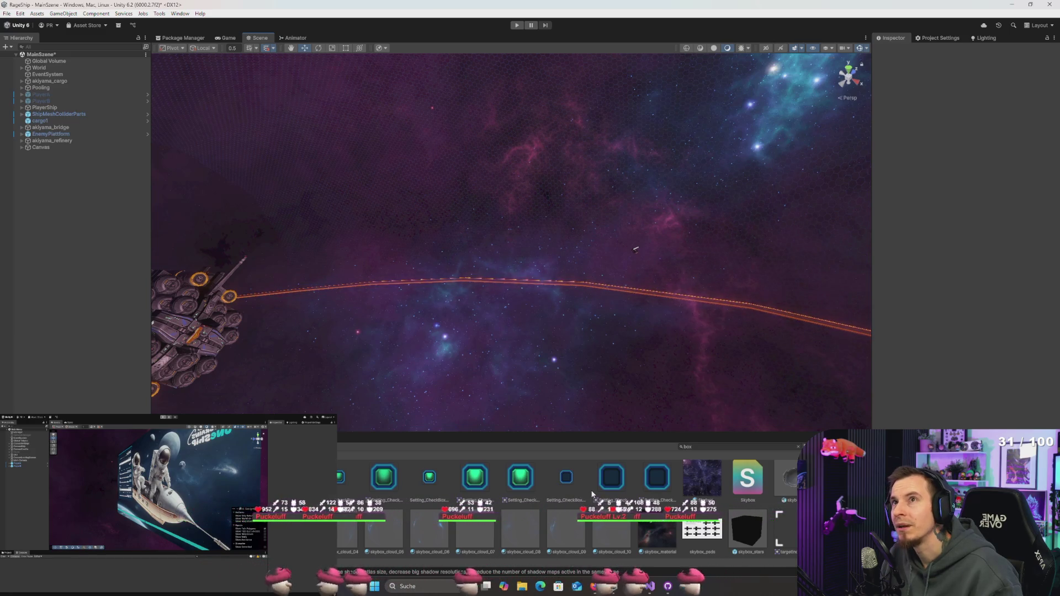
left_click_drag(587, 341, 591, 386)
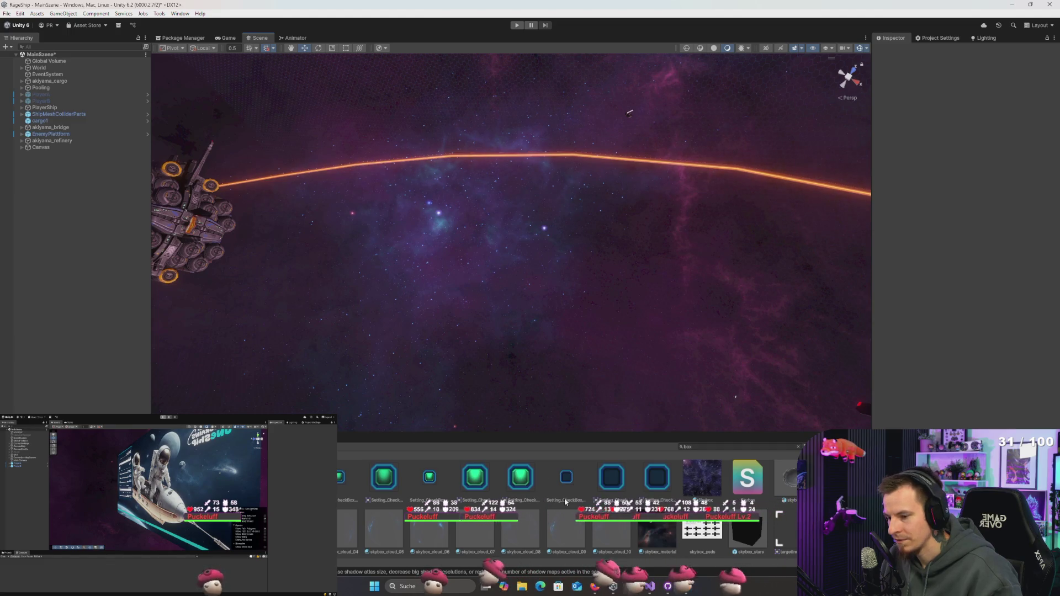
scroll(345, 538, "up", 10)
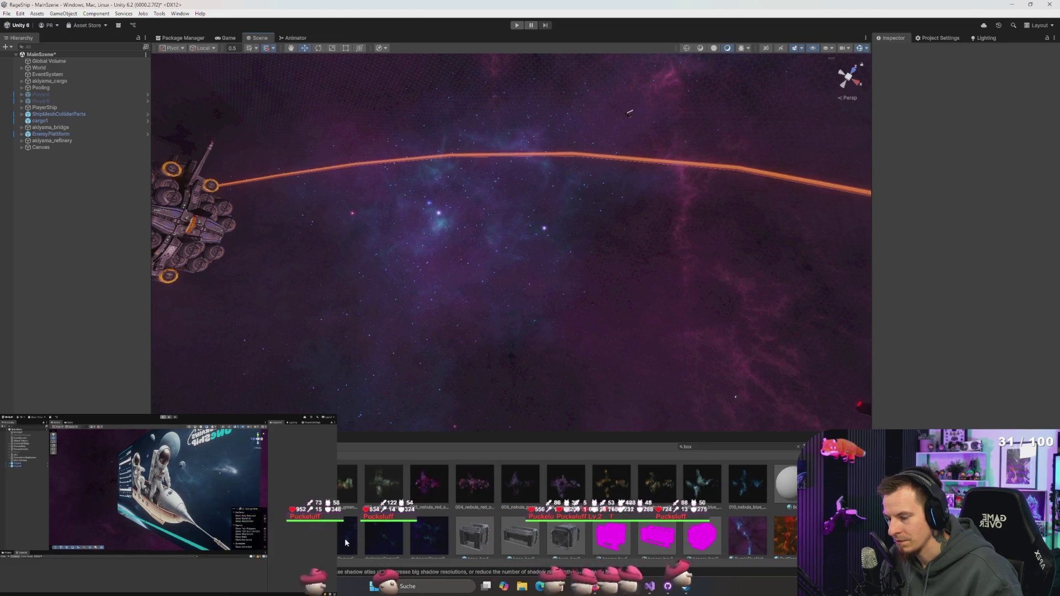
scroll(545, 528, "down", 2)
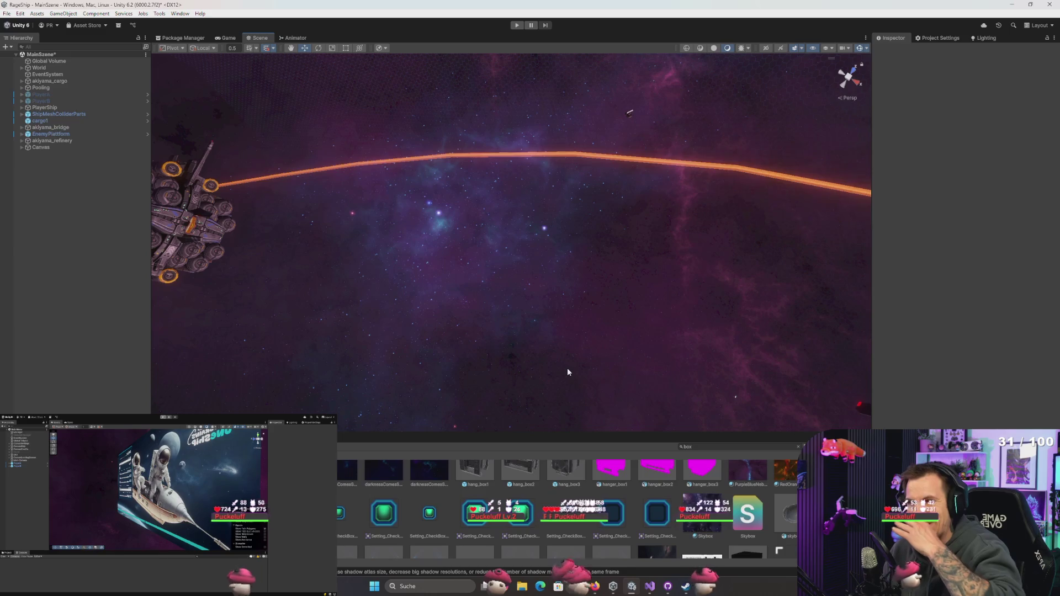
mouse_move(595, 297)
left_mouse_down()
mouse_move(670, 348)
mouse_move(611, 304)
mouse_move(504, 263)
mouse_move(526, 254)
mouse_move(549, 307)
left_mouse_up()
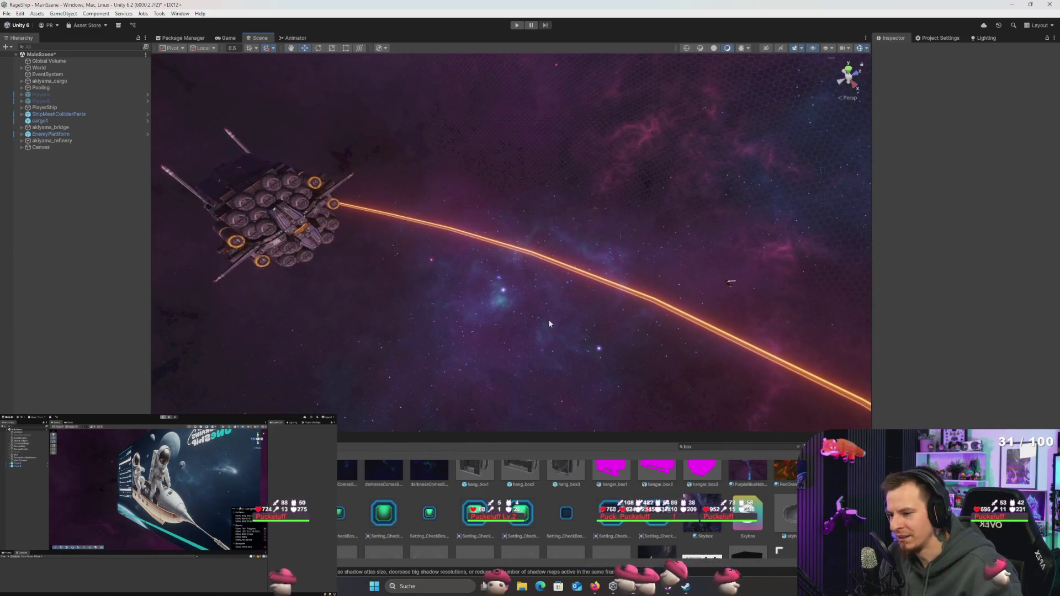
scroll(511, 529, "up", 2)
scroll(511, 529, "down", 3)
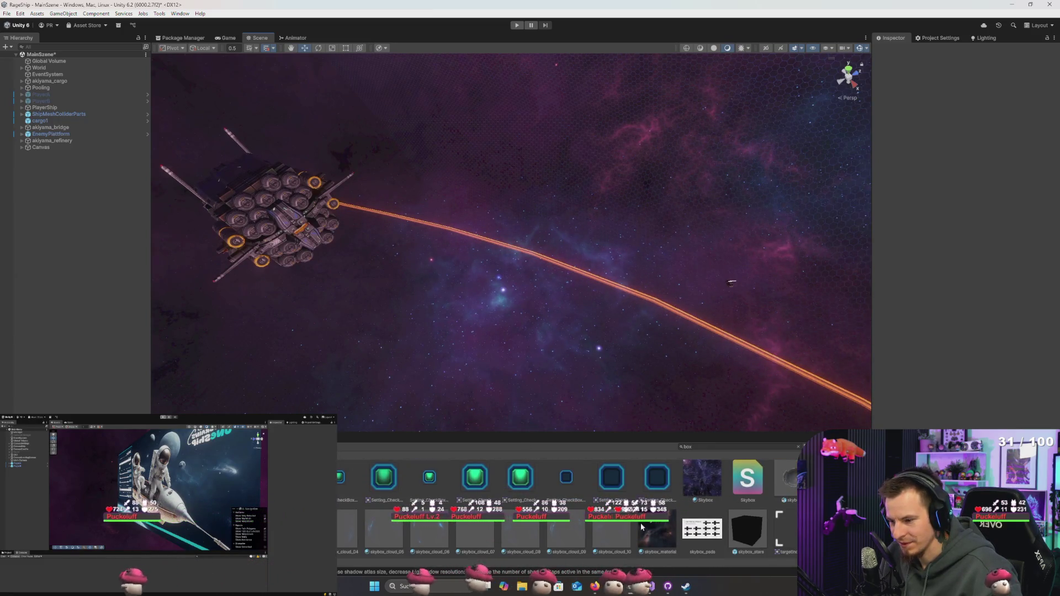
scroll(754, 525, "up", 3)
Step: Place hang_box1 below the orange beam, then search 'carg' and drop a cargo2 container in
left_click_drag(488, 543, 538, 354)
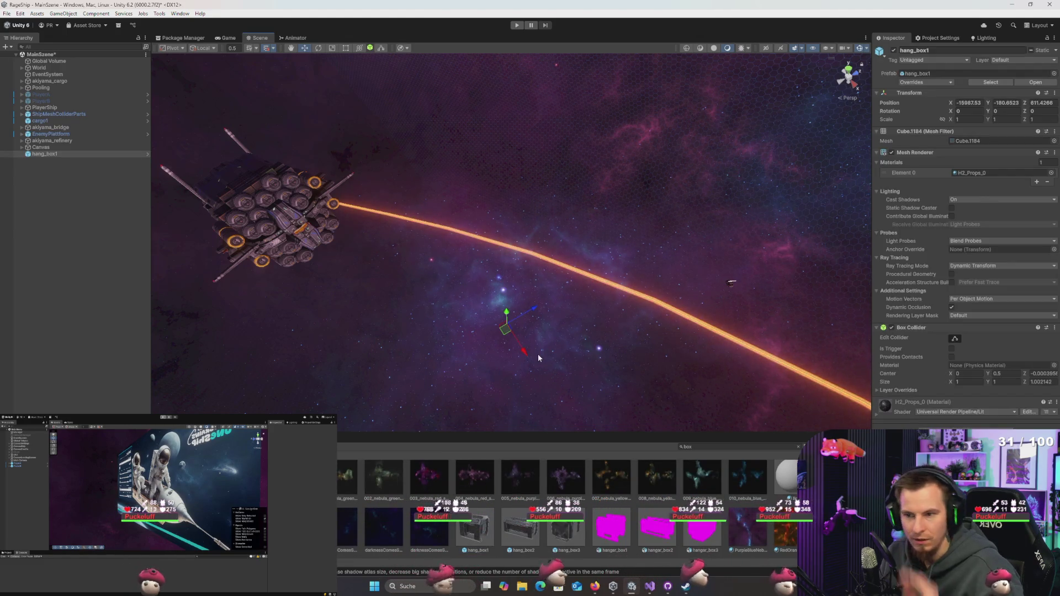
left_click(754, 446)
key("BackSpace")
key("BackSpace")
key("BackSpace")
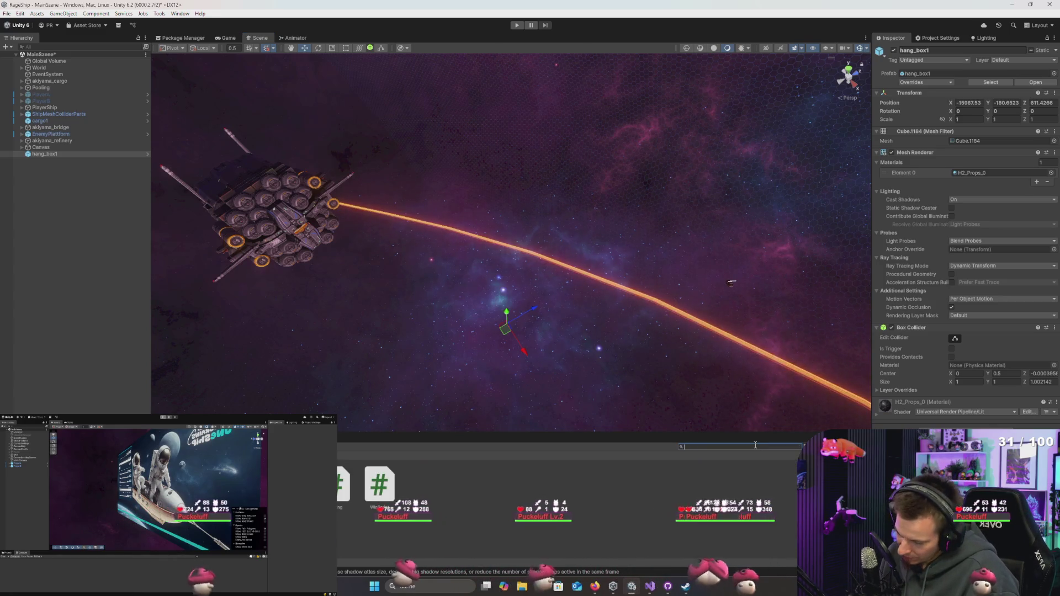
type("carg")
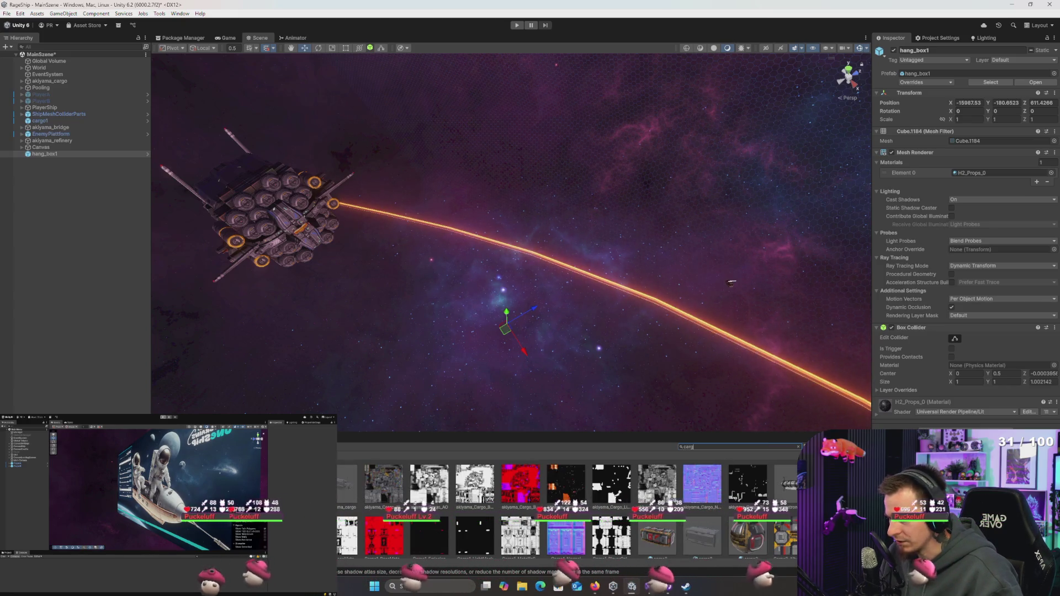
scroll(397, 491, "down", 1)
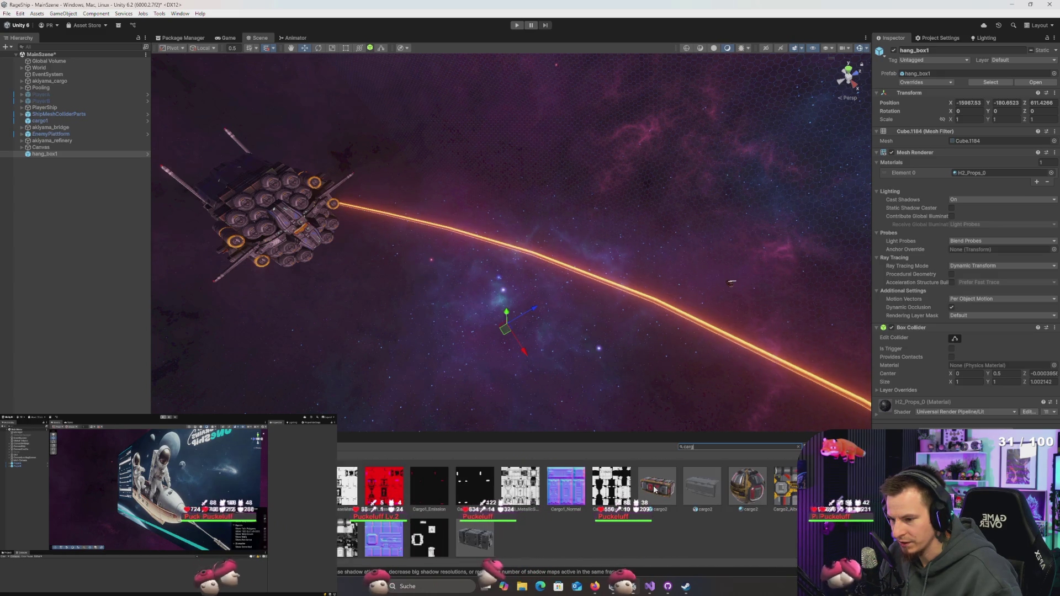
scroll(662, 489, "up", 1)
mouse_move(534, 316)
left_mouse_down()
mouse_move(561, 340)
mouse_move(562, 318)
mouse_move(523, 278)
mouse_move(370, 273)
left_mouse_up()
key("f")
scroll(574, 332, "up", 2)
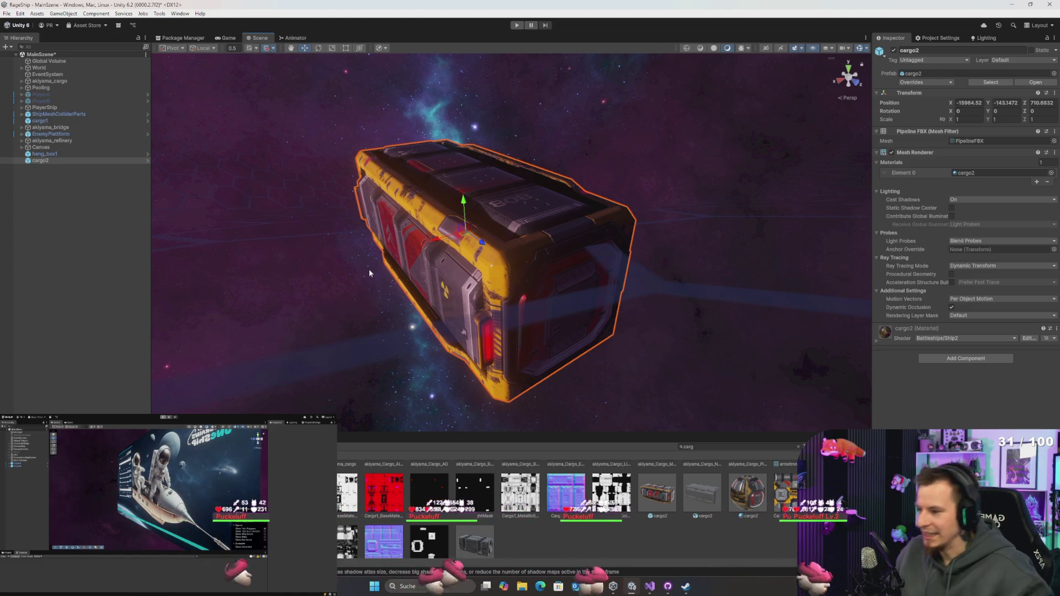
Step: Move cargo2 to the beam beside the ship with Align With View (Ctrl+Shift+F)
mouse_move(572, 232)
left_mouse_down()
mouse_move(567, 274)
mouse_move(580, 290)
mouse_move(303, 90)
mouse_move(303, 133)
mouse_move(493, 313)
mouse_move(495, 296)
mouse_move(292, 80)
mouse_move(651, 189)
mouse_move(608, 163)
mouse_move(552, 161)
mouse_move(484, 196)
mouse_move(452, 326)
mouse_move(708, 246)
mouse_move(691, 208)
mouse_move(737, 191)
mouse_move(632, 225)
left_mouse_up()
key("ctrl+shift+f")
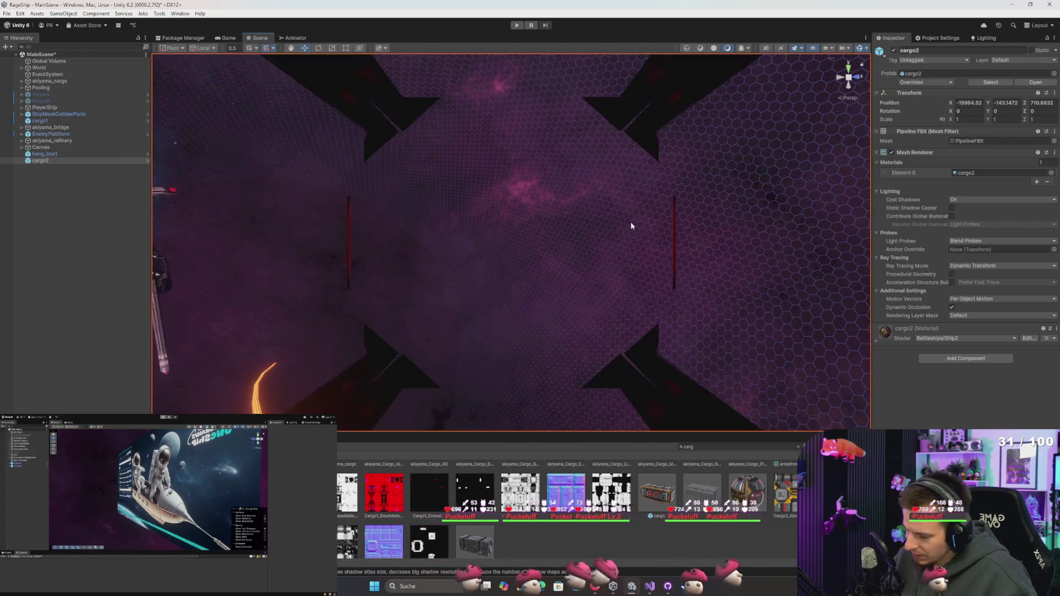
key("f")
mouse_move(518, 282)
left_mouse_down()
mouse_move(509, 280)
mouse_move(558, 284)
mouse_move(505, 315)
mouse_move(534, 310)
mouse_move(516, 309)
left_mouse_up()
Step: Add a Box Collider component to cargo2
left_click(952, 359)
type("box")
key("Return")
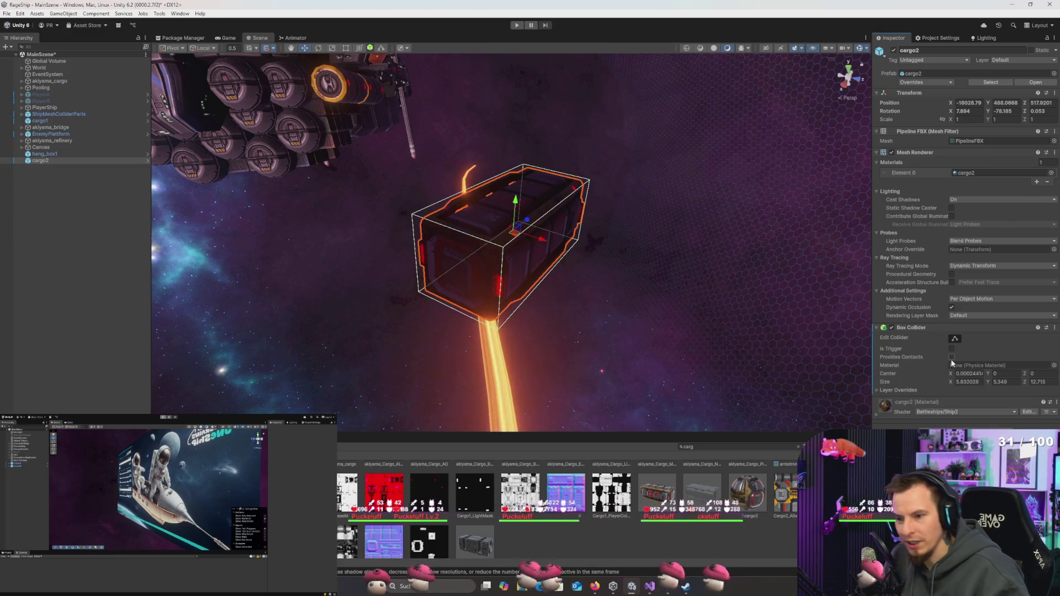
Step: Save the new PickUpCargo script in Scripts/Game so it attaches to the cargo2 crate
left_click_drag(697, 298, 697, 295)
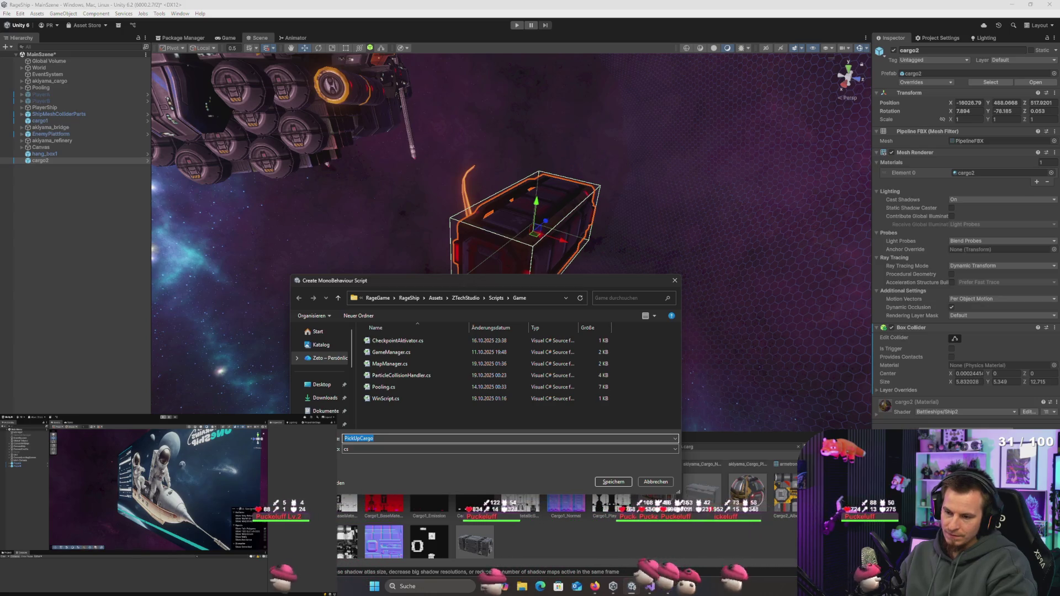
key("Return")
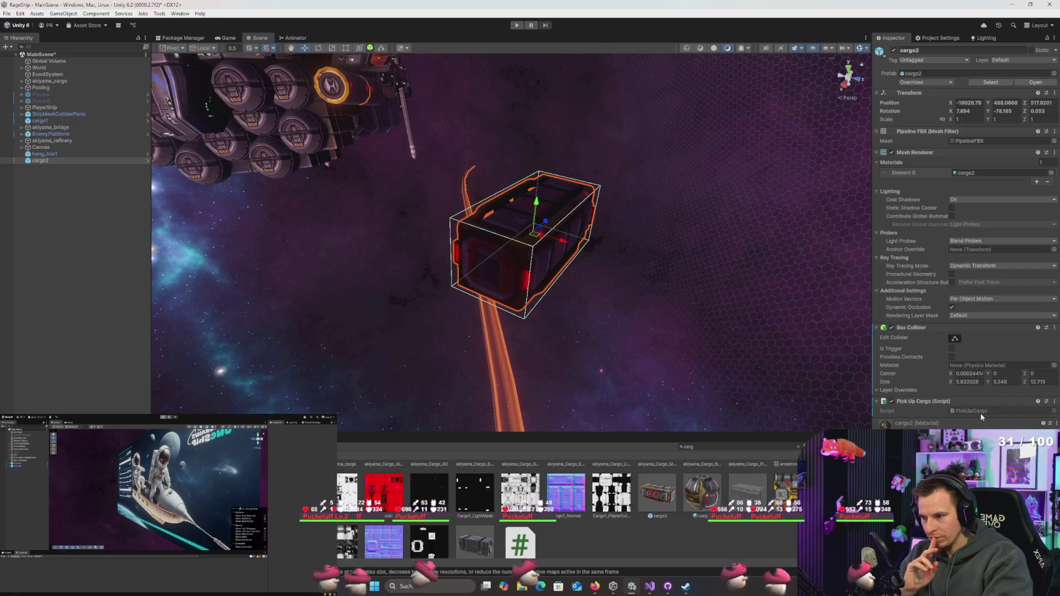
mouse_move(716, 342)
left_mouse_down()
mouse_move(588, 177)
mouse_move(558, 155)
mouse_move(594, 142)
mouse_move(637, 174)
mouse_move(679, 186)
mouse_move(649, 194)
mouse_move(667, 237)
mouse_move(658, 189)
mouse_move(719, 184)
mouse_move(745, 150)
mouse_move(675, 161)
mouse_move(664, 212)
mouse_move(849, 207)
mouse_move(799, 200)
left_mouse_up()
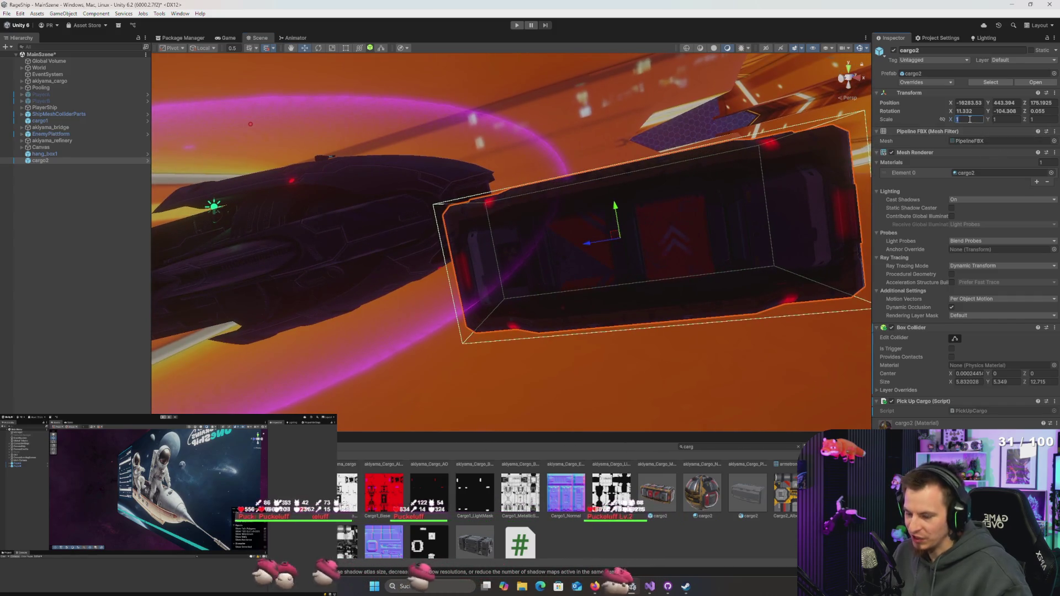
Step: Set cargo2's X and Y scale to 0.5
type(".5")
key("Tab")
type(".5")
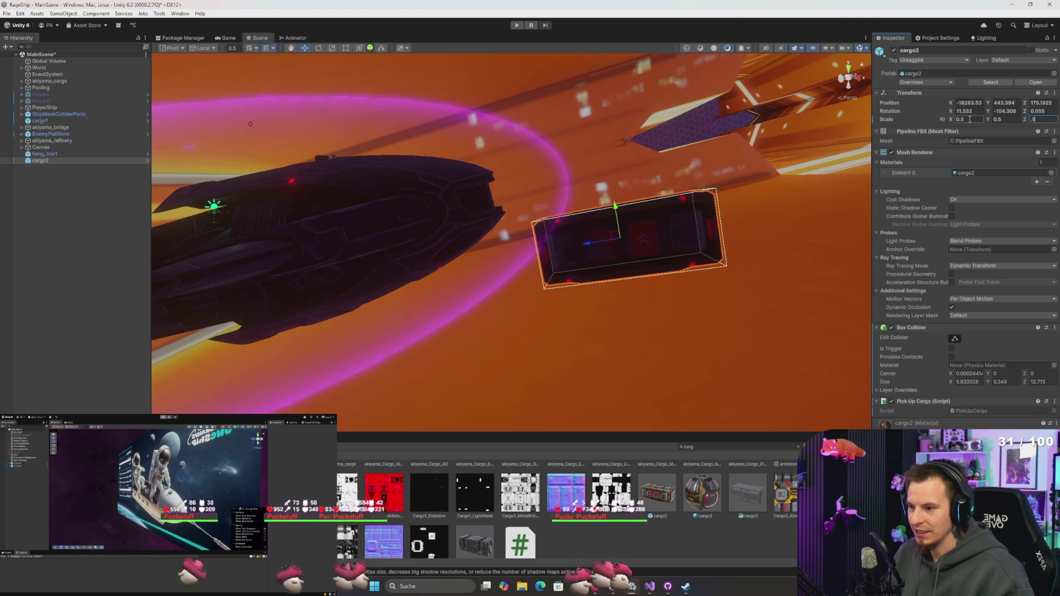
mouse_move(692, 115)
left_mouse_down()
mouse_move(574, 160)
mouse_move(448, 190)
mouse_move(512, 139)
mouse_move(508, 153)
mouse_move(523, 166)
mouse_move(656, 160)
mouse_move(627, 139)
mouse_move(516, 154)
mouse_move(518, 75)
mouse_move(483, 197)
mouse_move(502, 194)
mouse_move(529, 150)
left_mouse_up()
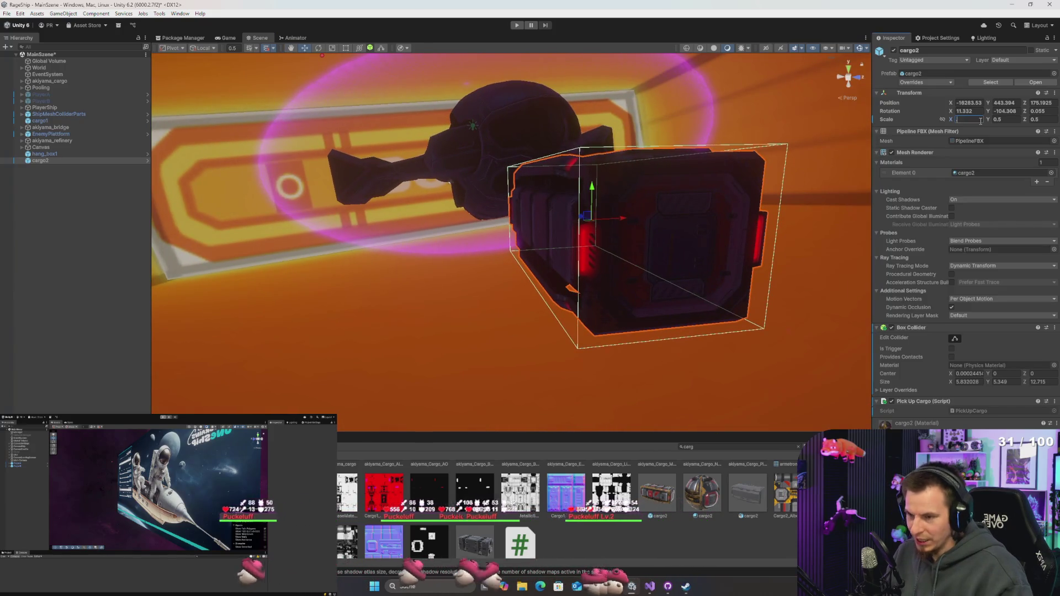
Step: Try a smaller 0.3 scale on Y and Z and view the crate beside the ship
type("30.3")
key("Tab")
type("0.3")
mouse_move(713, 194)
left_mouse_down()
mouse_move(770, 185)
mouse_move(804, 140)
mouse_move(750, 175)
left_mouse_up()
left_click_drag(749, 174, 713, 176)
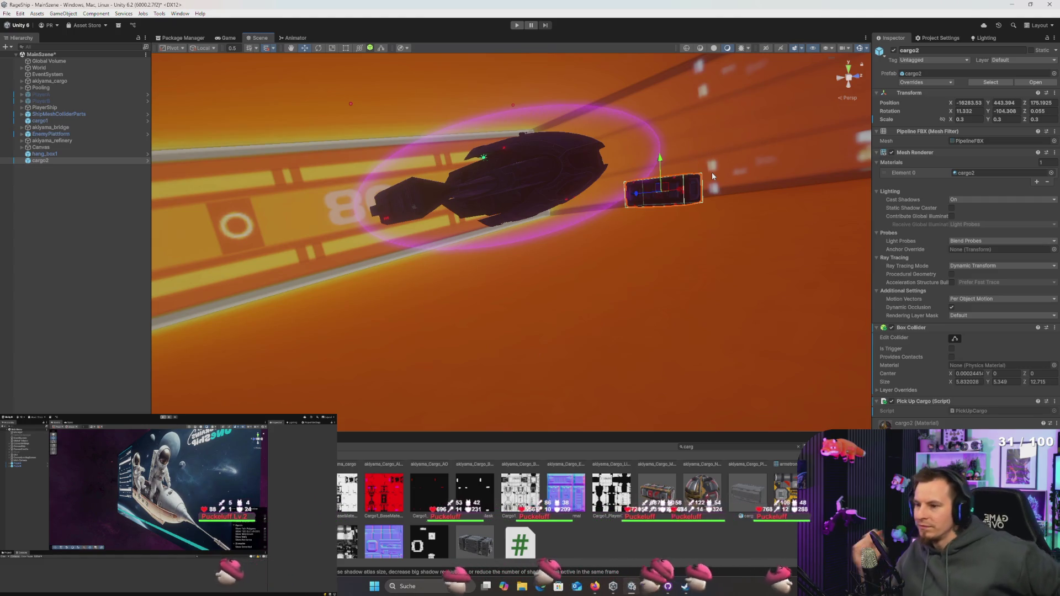
mouse_move(757, 218)
left_mouse_down()
mouse_move(701, 282)
mouse_move(661, 299)
mouse_move(735, 221)
mouse_move(773, 204)
left_mouse_up()
Step: Restore the scale to 0.5 so X, Y and Z all read 0.5
left_click(967, 119)
type("5")
key("Return")
type("0.5")
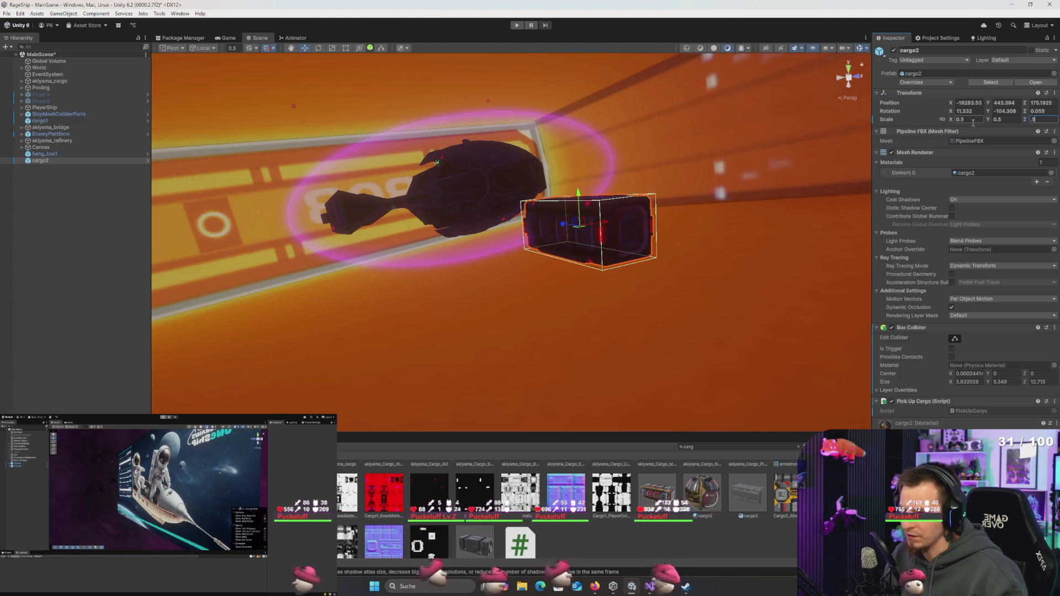
mouse_move(751, 191)
left_mouse_down()
mouse_move(767, 182)
mouse_move(762, 204)
mouse_move(804, 282)
mouse_move(854, 270)
left_mouse_up()
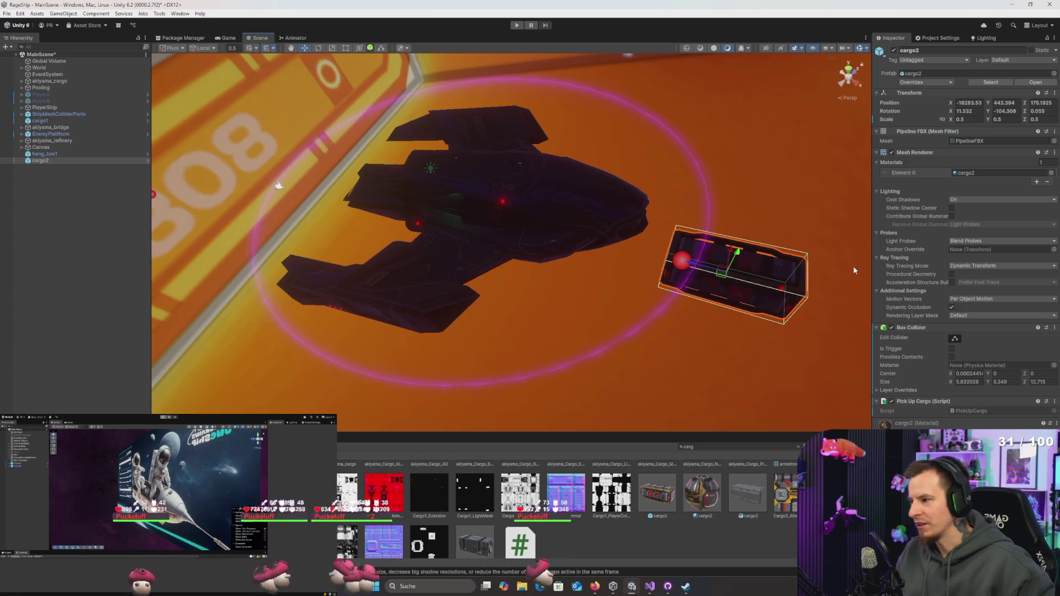
right_click(44, 194)
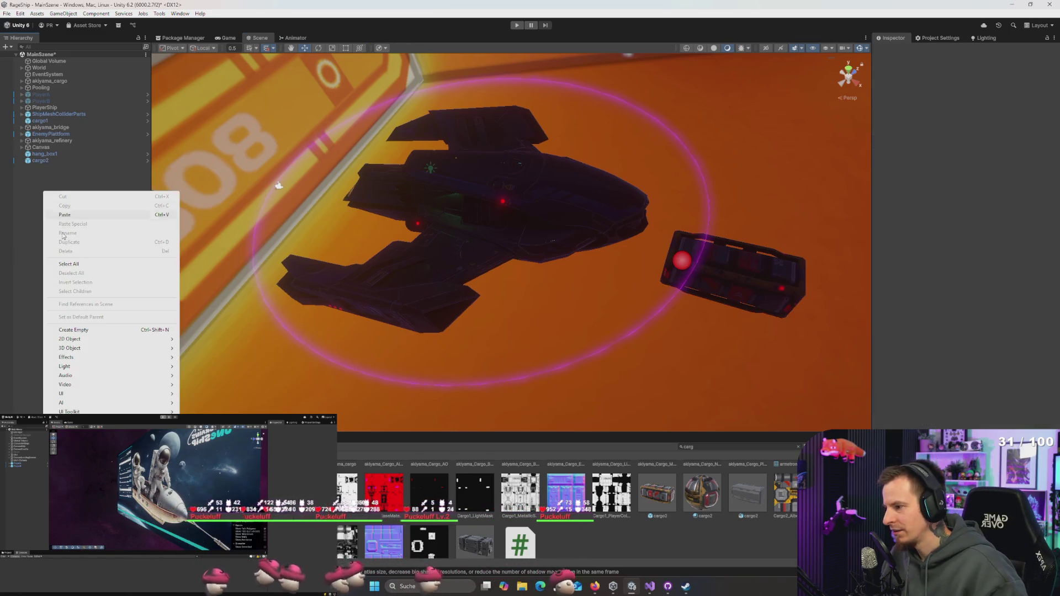
mouse_move(76, 373)
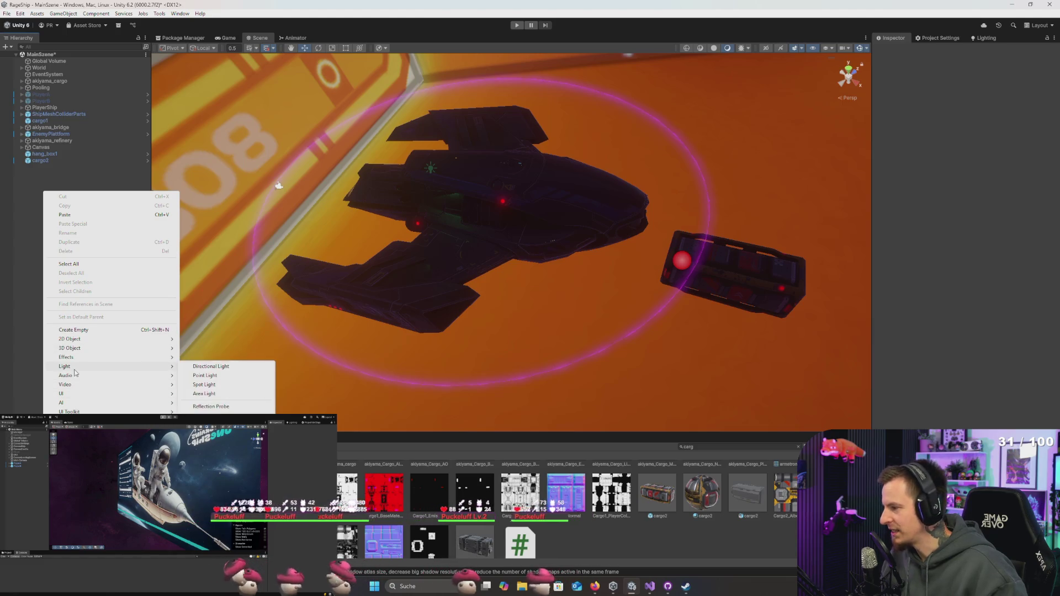
mouse_move(90, 401)
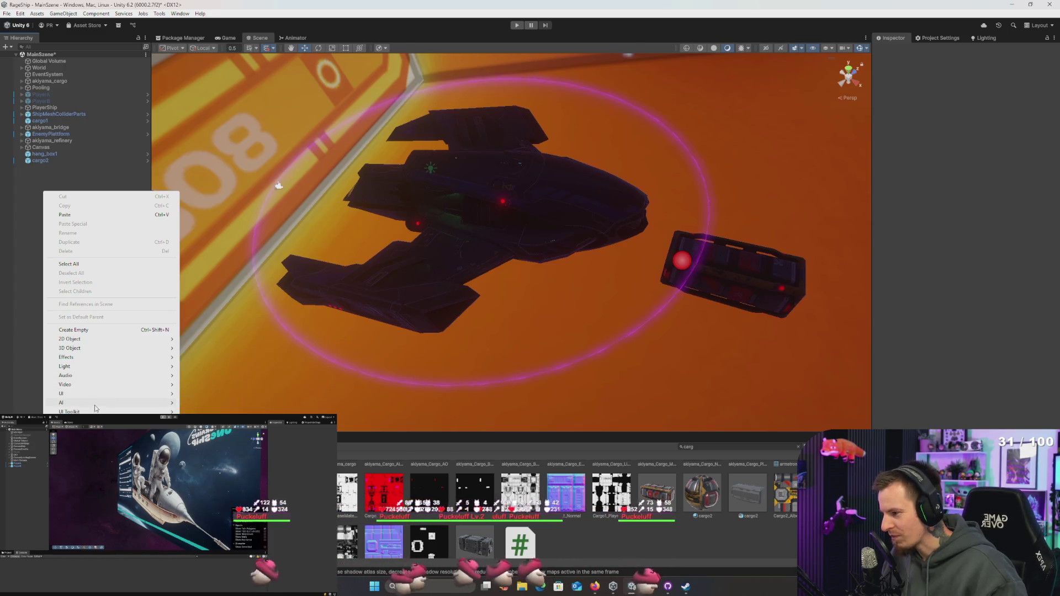
left_click(19, 250)
right_click(61, 204)
right_click(51, 194)
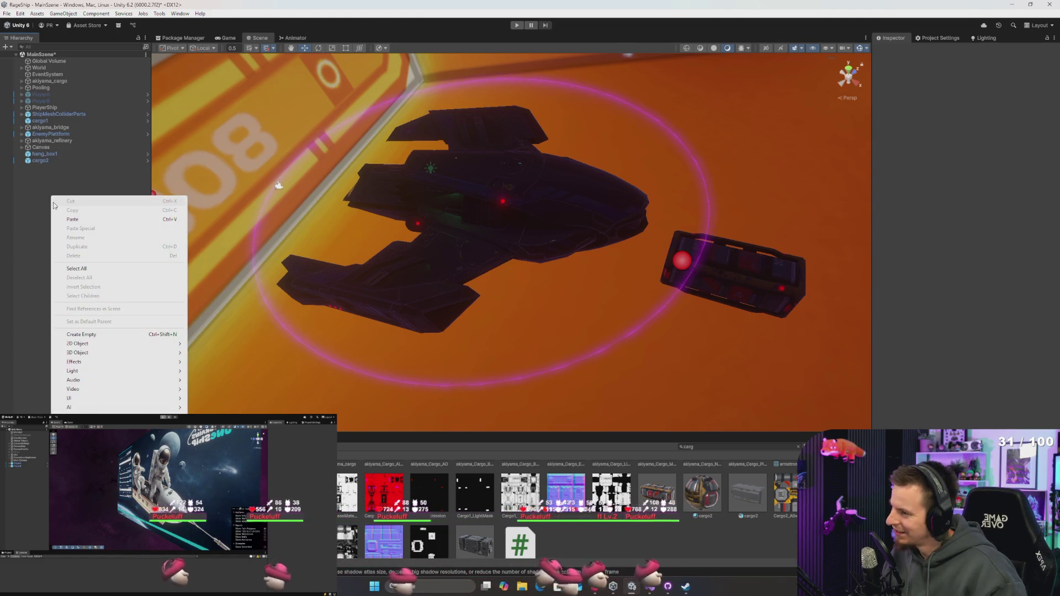
left_click(52, 109)
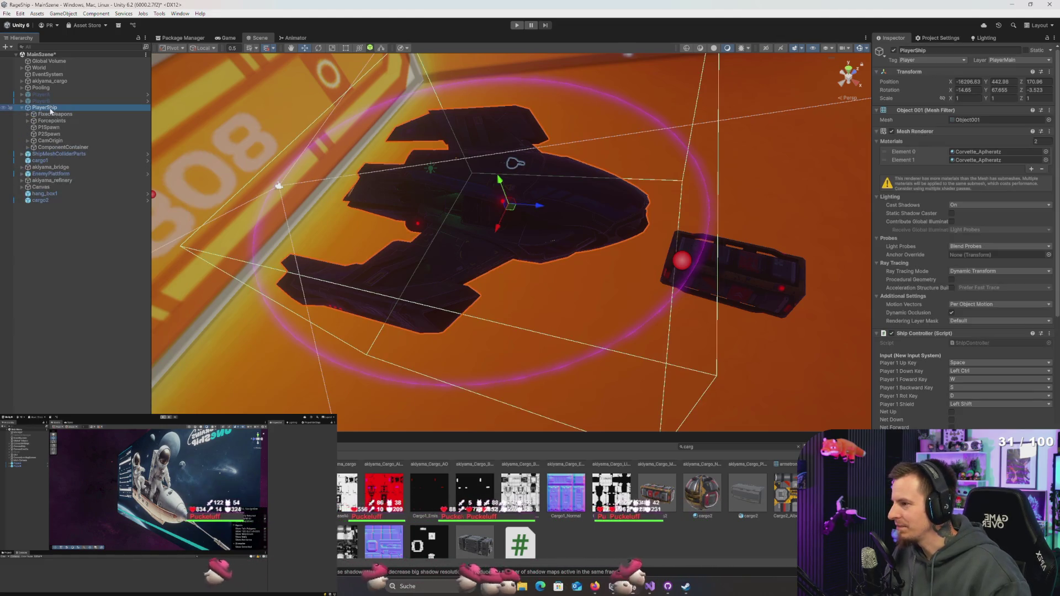
Step: Create an empty child object named TractorBeam under PlayerShip
right_click(51, 110)
left_click(86, 264)
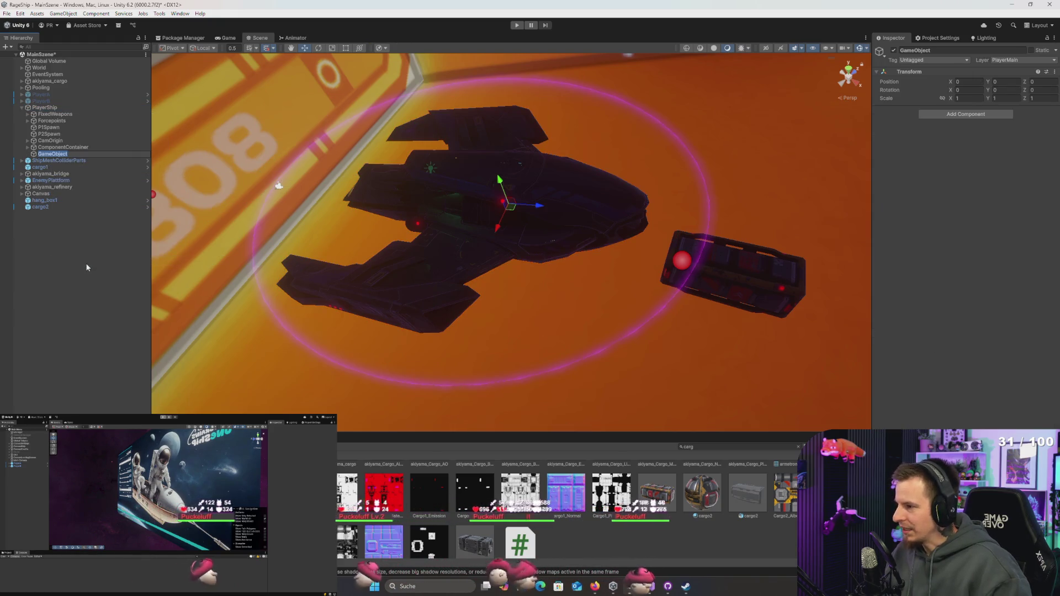
type("TractorBeam")
key("Return")
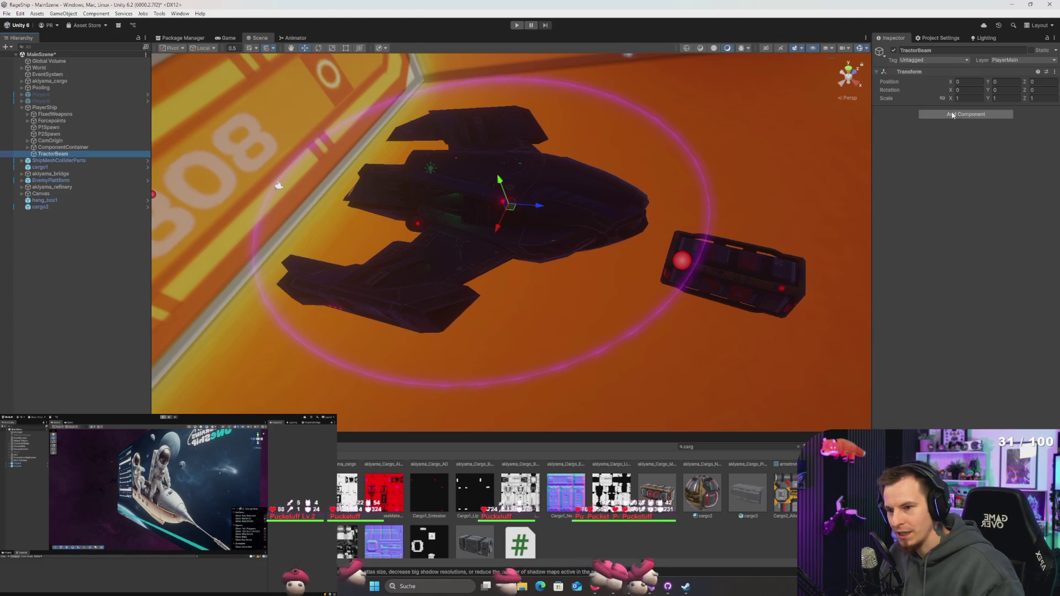
Step: Add a Line Renderer component to the TractorBeam object
left_click(953, 115)
type("line")
key("Return")
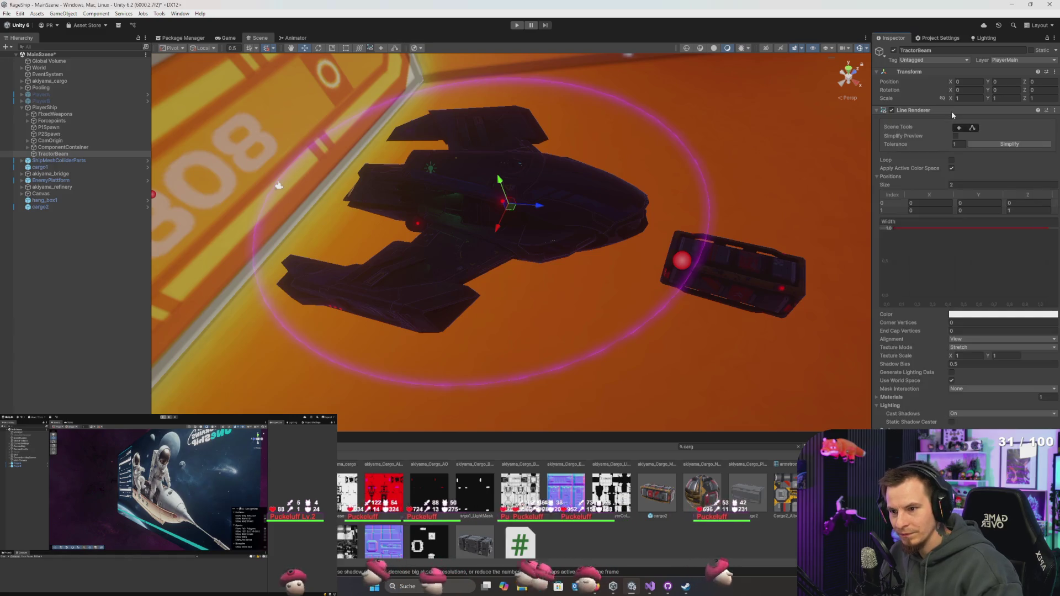
mouse_move(568, 291)
left_mouse_down()
mouse_move(668, 291)
mouse_move(656, 283)
left_mouse_up()
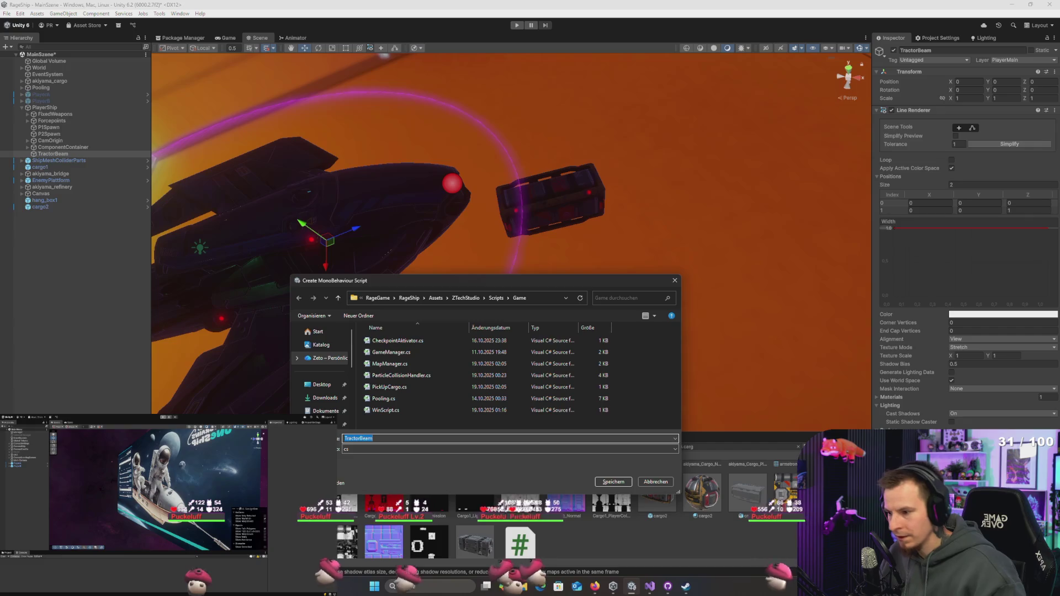
Step: Save the new script as TractorBeam in the Scripts/Player folder
left_click(415, 411)
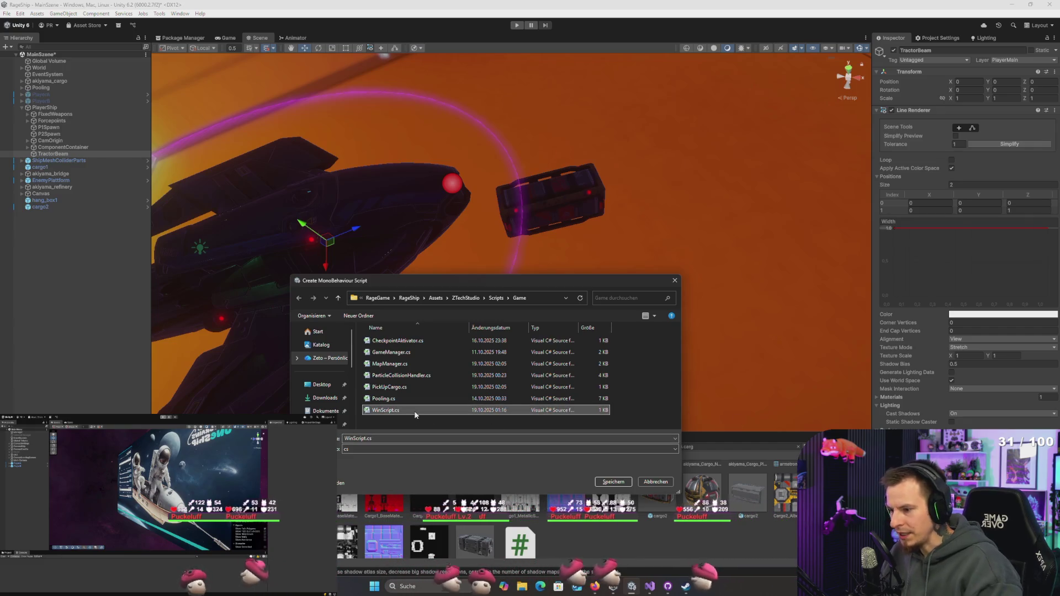
key("alt+Up")
key("Down")
key("Down")
key("Down")
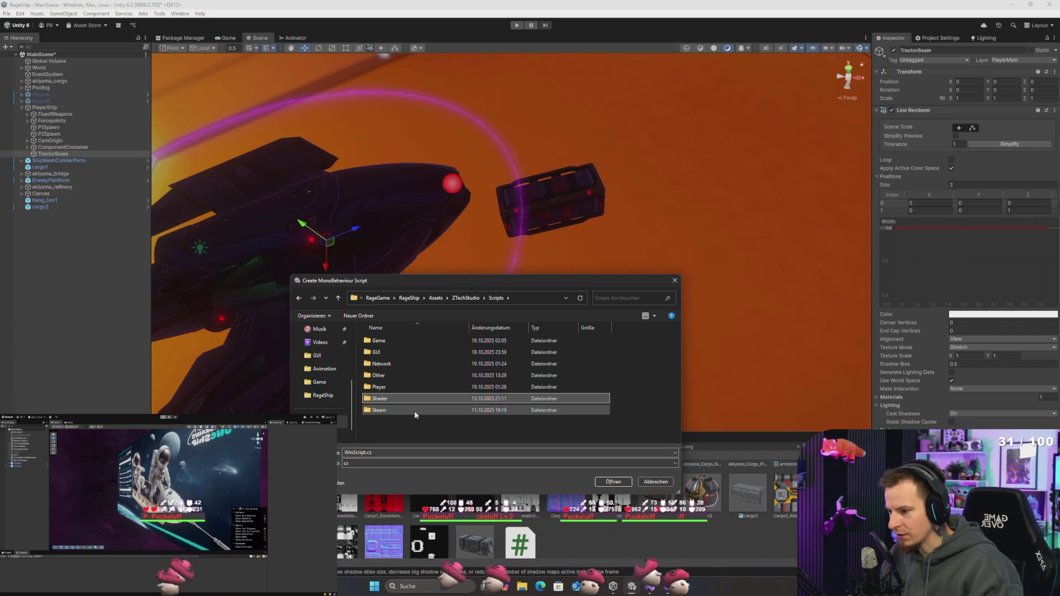
key("Up")
key("Up")
key("Up")
key("Down")
key("Down")
key("Down")
key("Return")
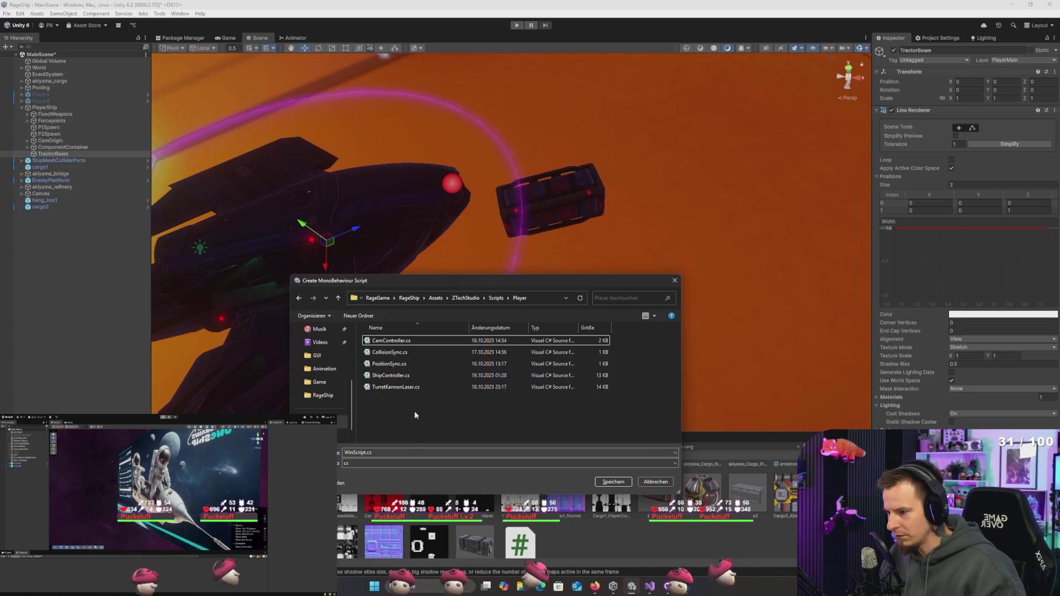
left_click(410, 450)
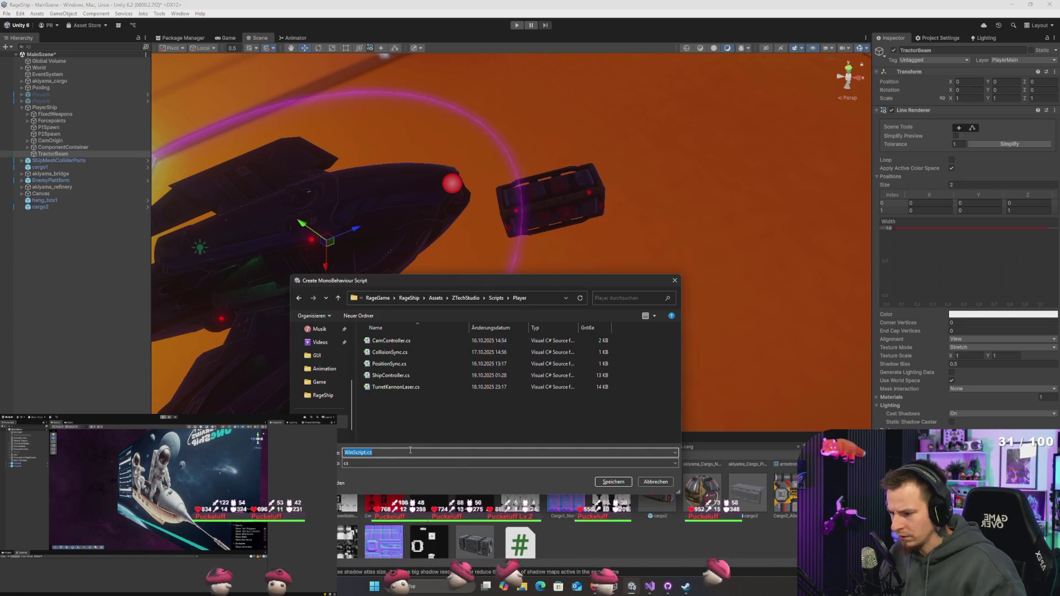
type("TractorBeam")
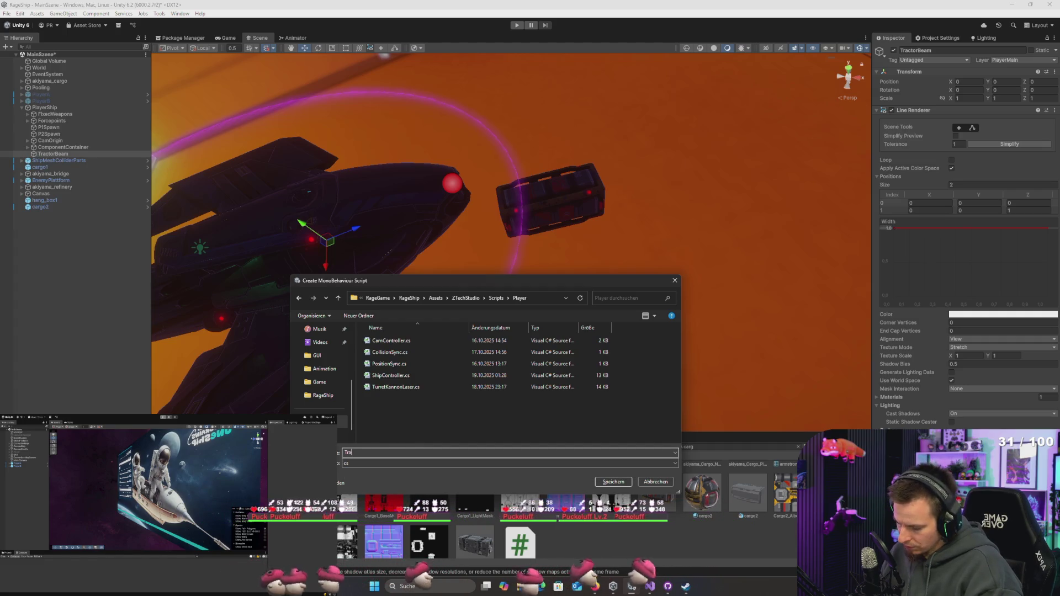
key("Return")
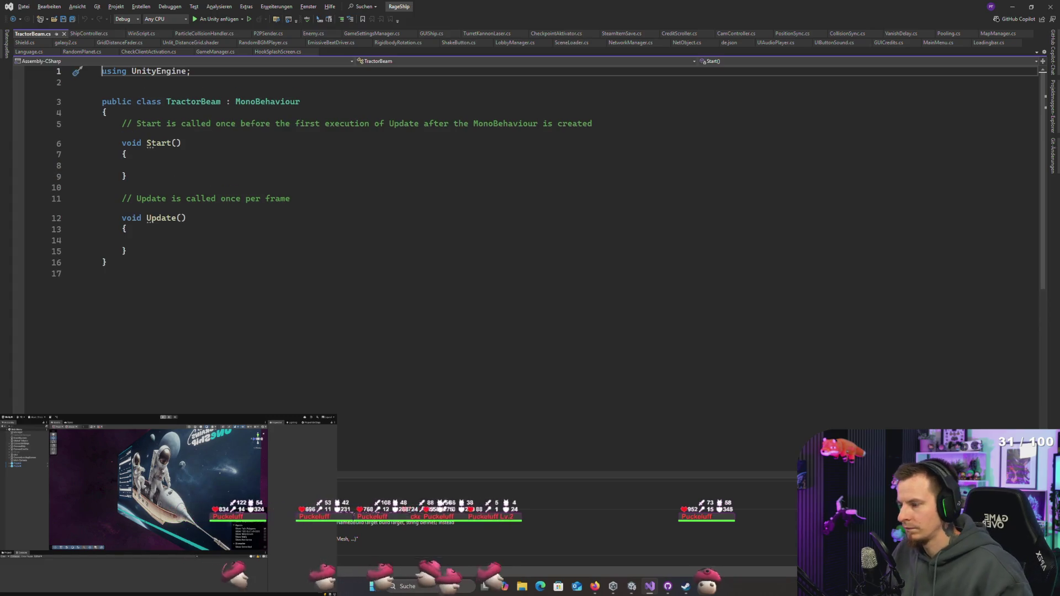
Step: Return to Unity and select the cargo2 crate in the Scene view
key("alt+Tab")
left_click(583, 191)
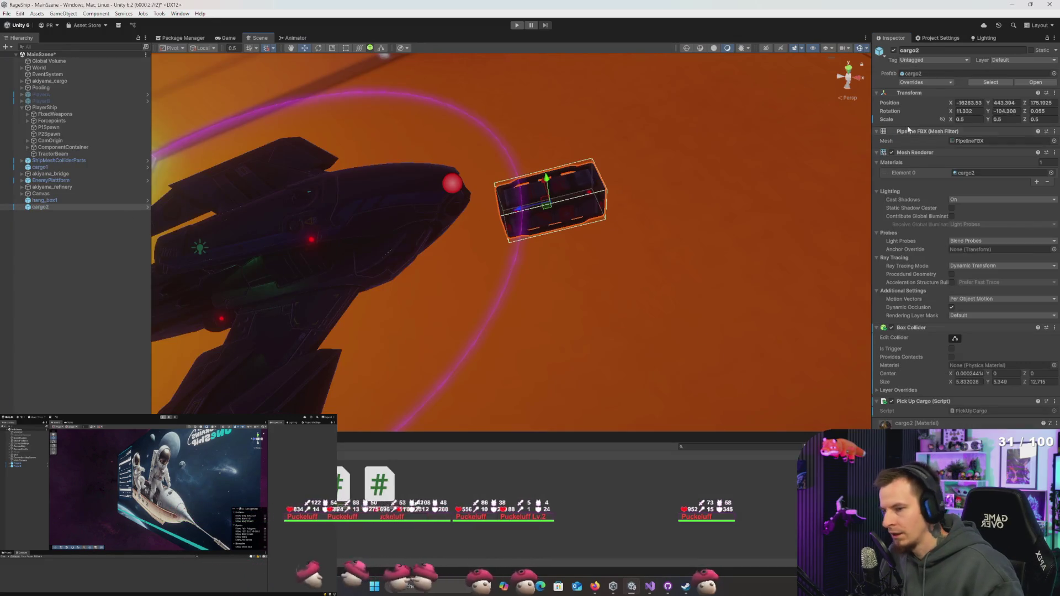
Step: Create a new PickUpCargo tag in the project's Tags list
left_click(934, 60)
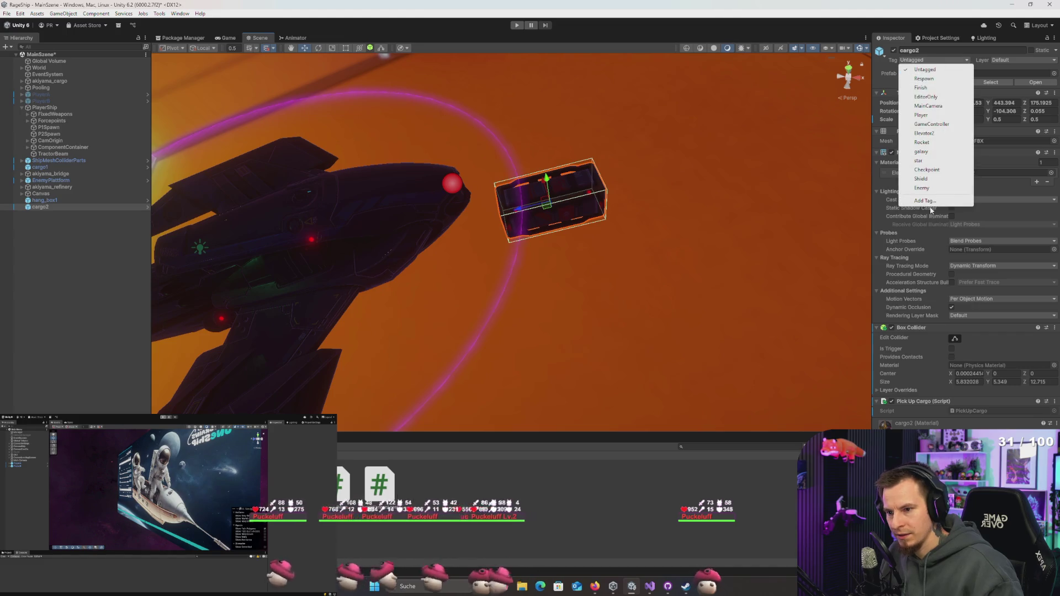
left_click(933, 203)
left_click(1037, 142)
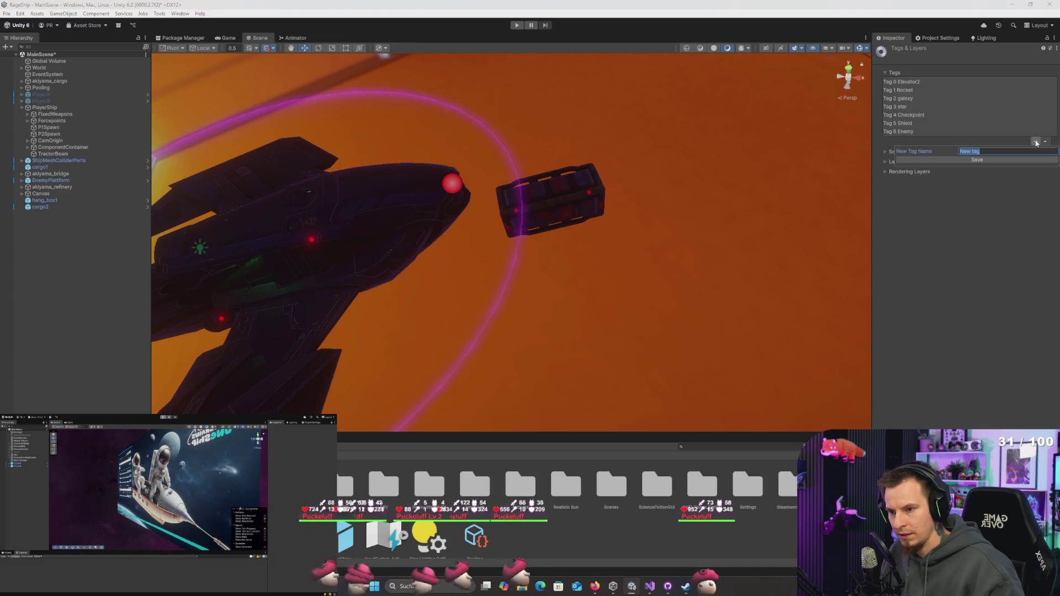
key("BackSpace")
key("BackSpace")
key("BackSpace")
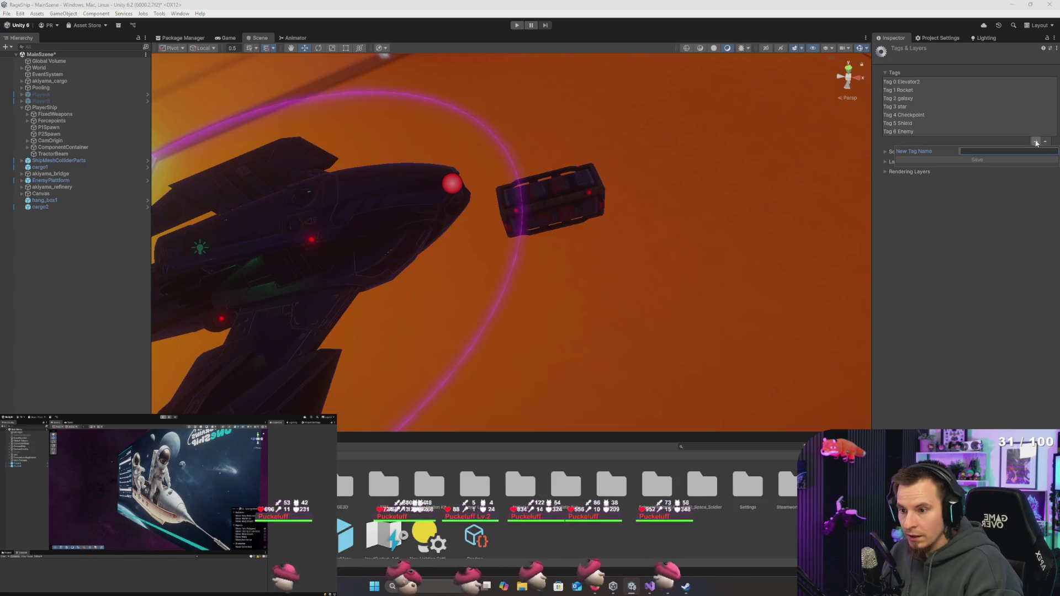
type("PickUpCargo")
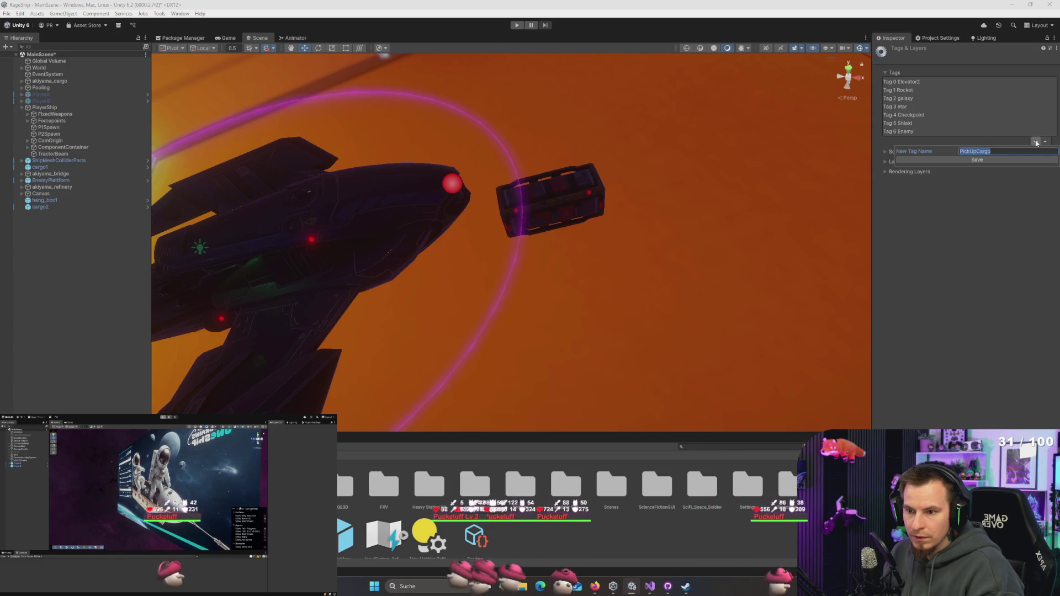
key("Return")
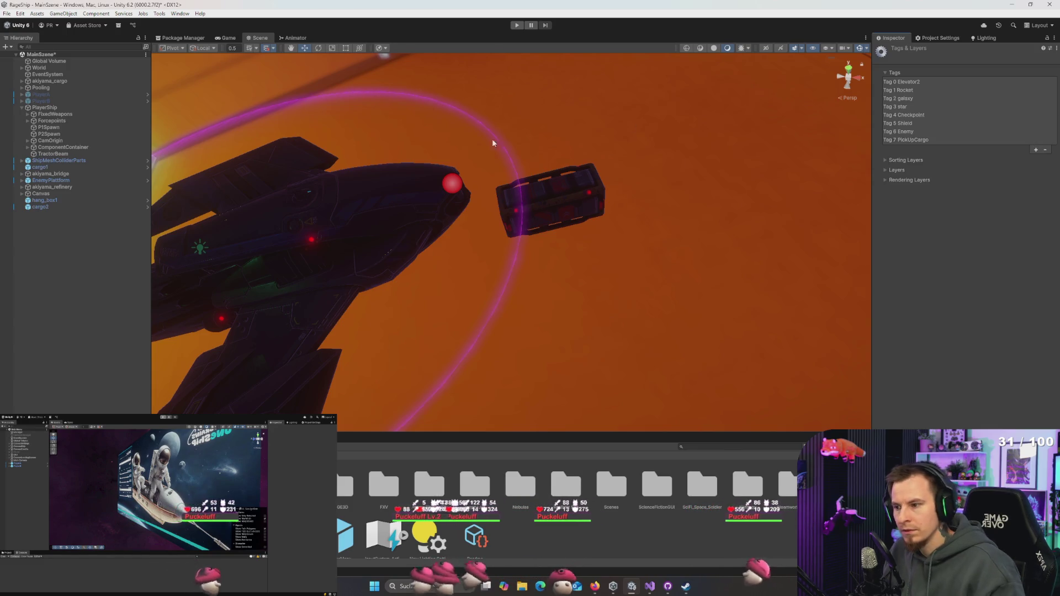
Step: Assign the PickUpCargo tag to the cargo2 crate
left_click(40, 207)
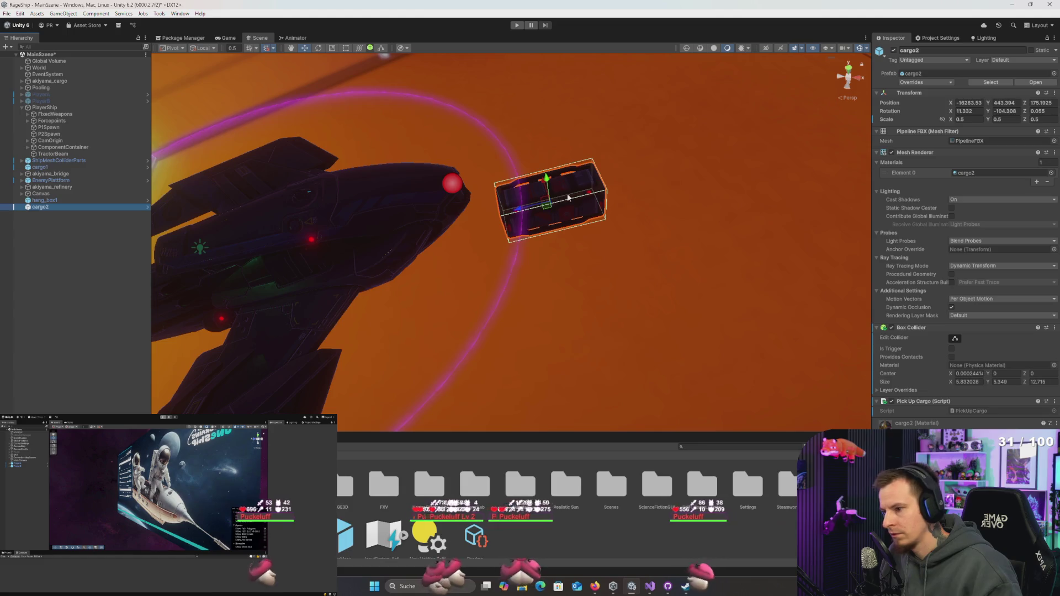
left_click(928, 83)
left_click(927, 60)
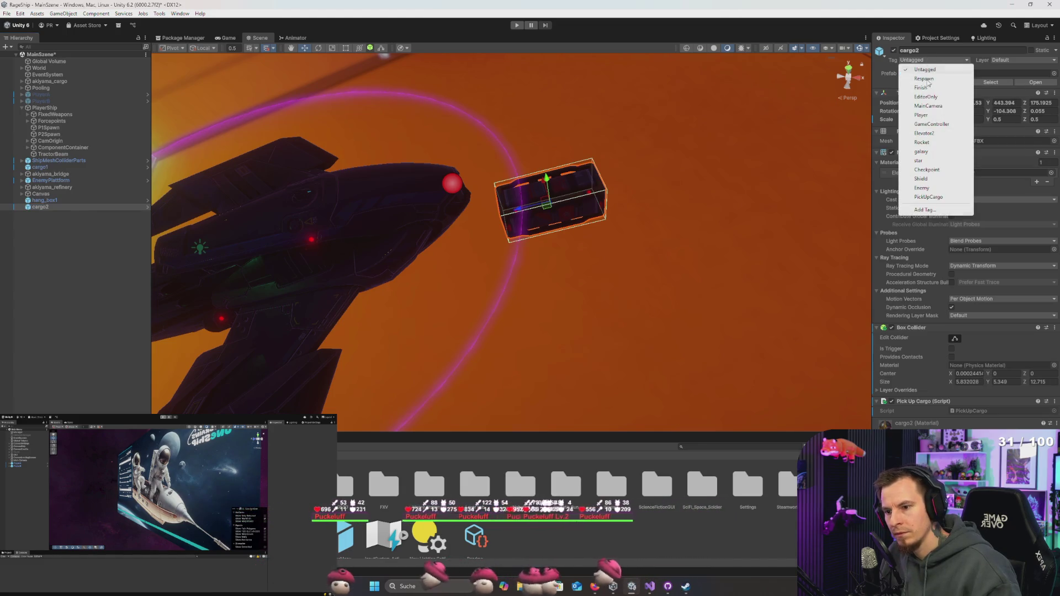
left_click(927, 197)
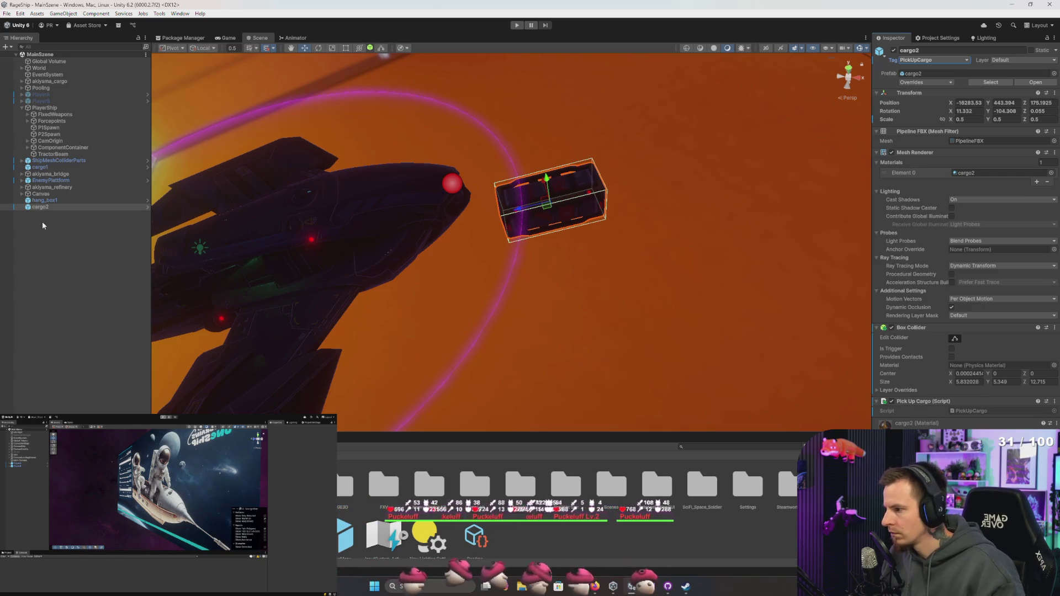
key("alt+Tab")
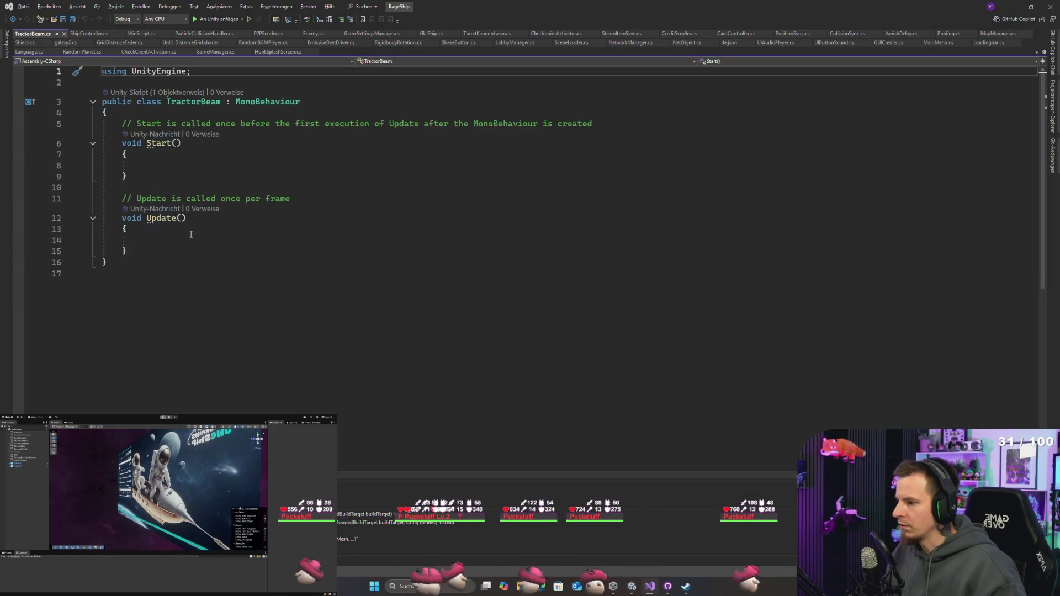
Step: Begin a Physics.OverlapSphere call in Update and add blank lines at the class top
left_click(212, 242)
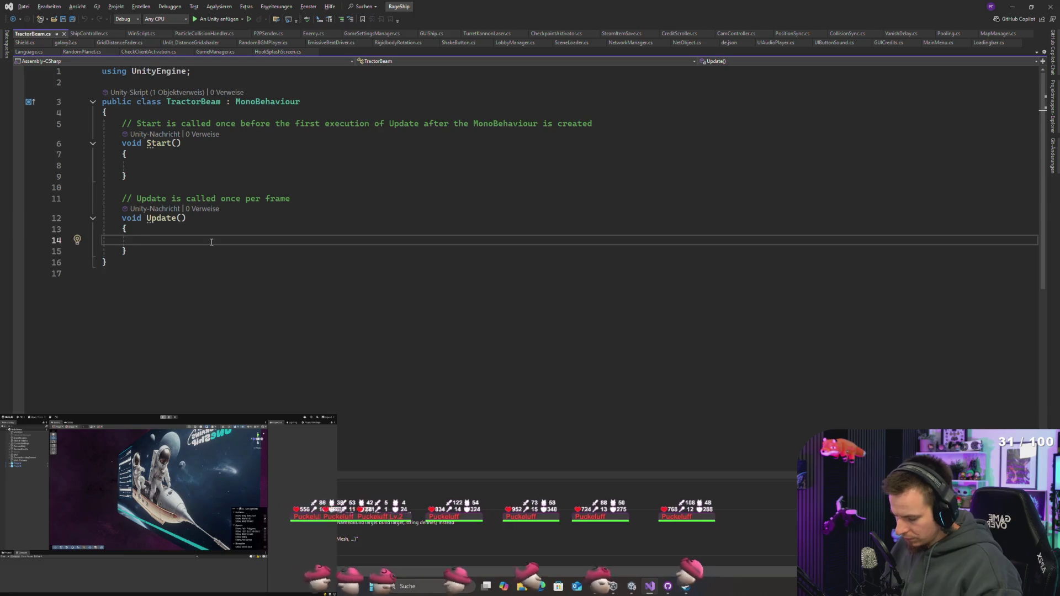
type("P")
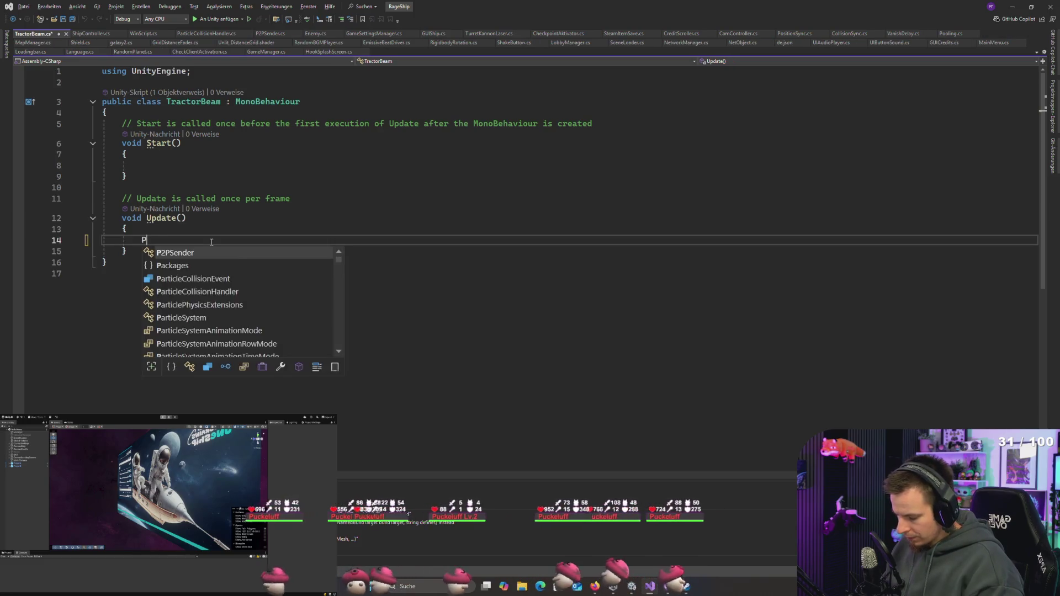
type("hysics.spher")
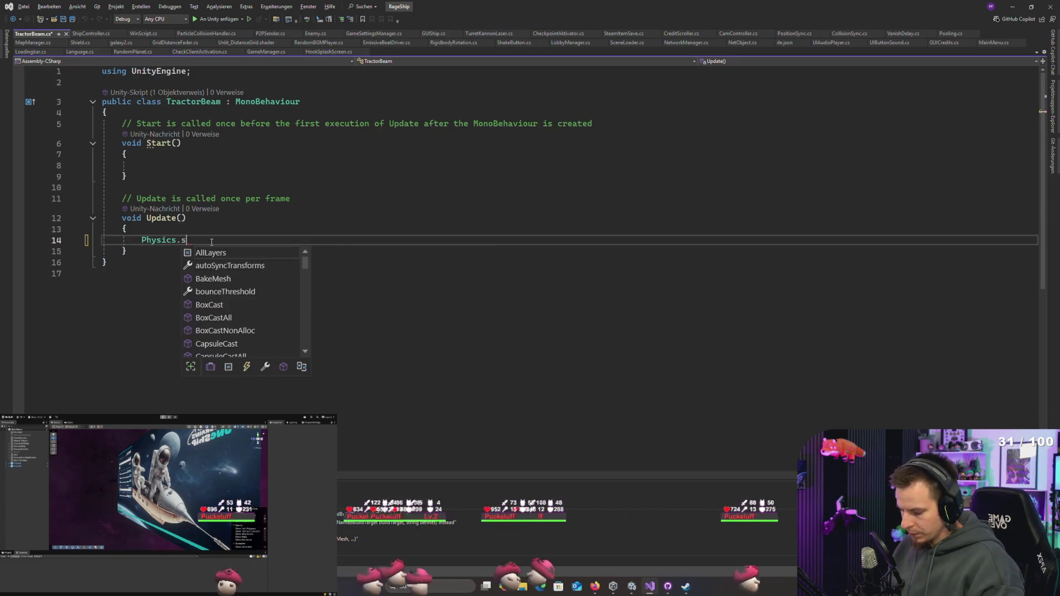
key("Down")
key("Down")
key("Down")
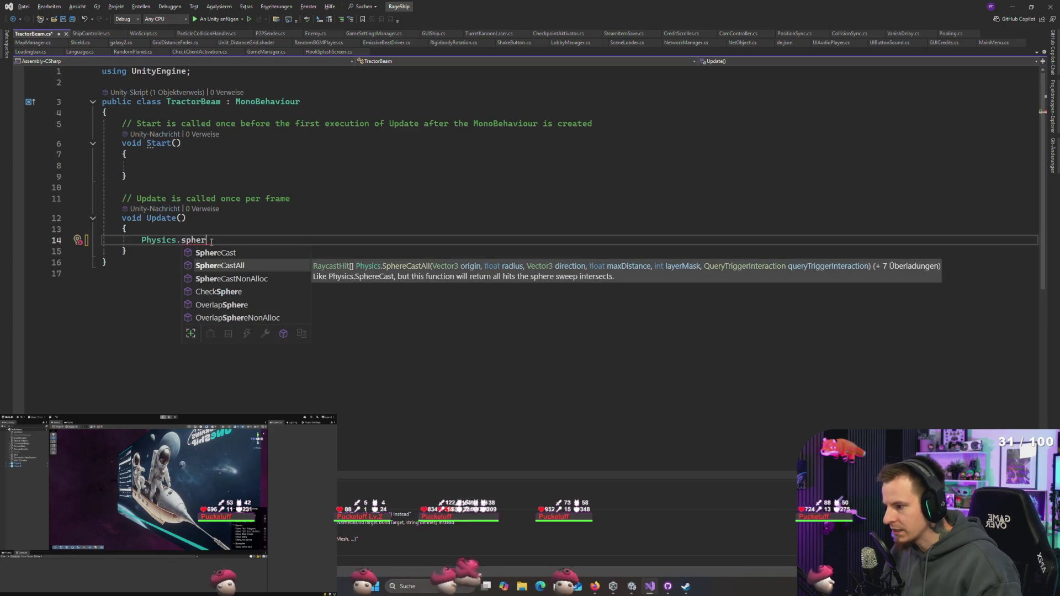
key("Up")
key("Up")
key("Down")
key("Down")
key("Down")
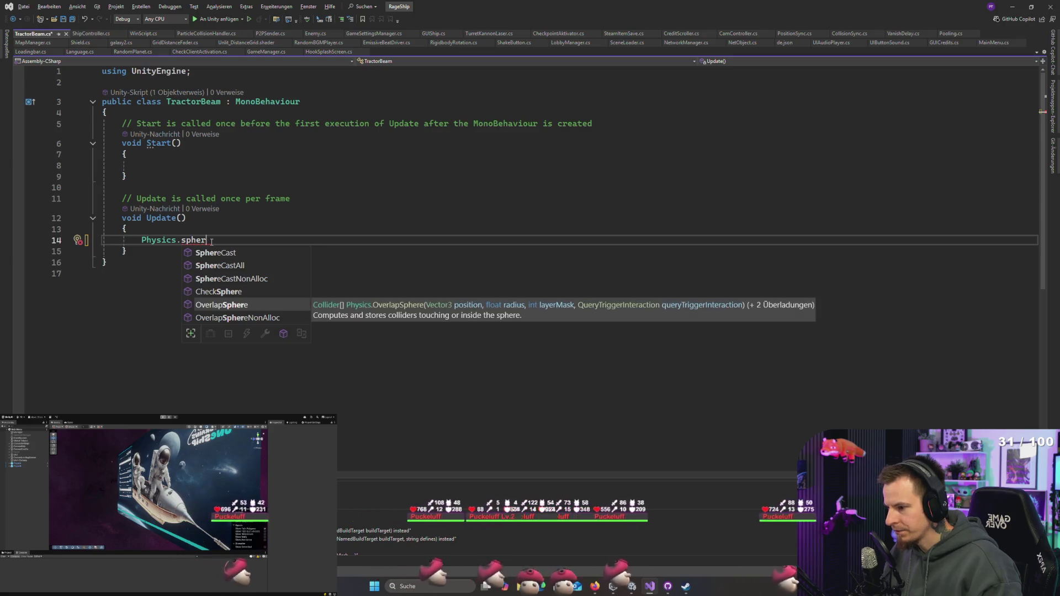
key("Tab")
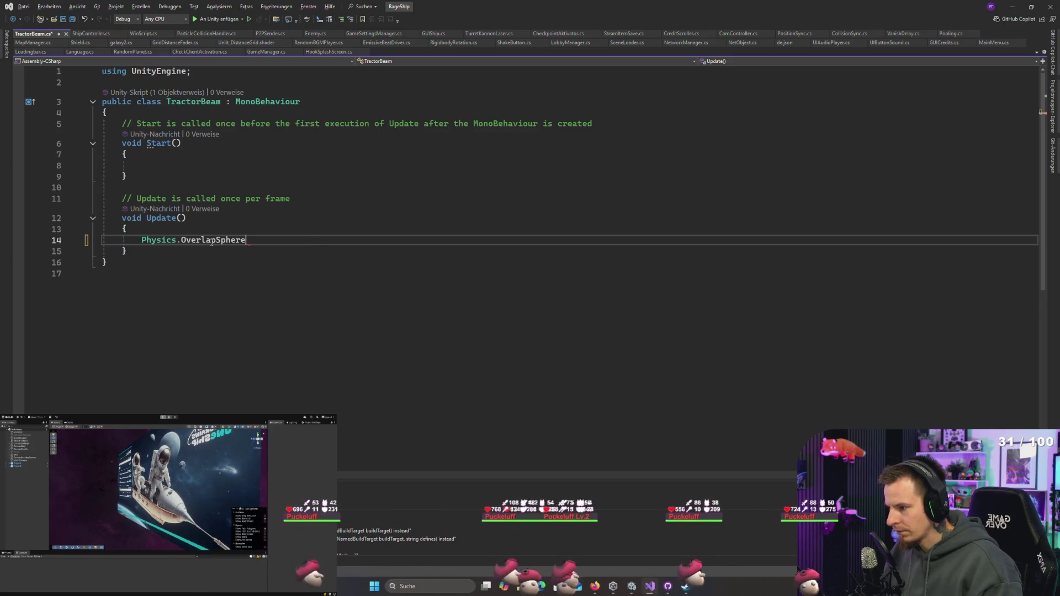
key("Return")
key("Return")
key("Up")
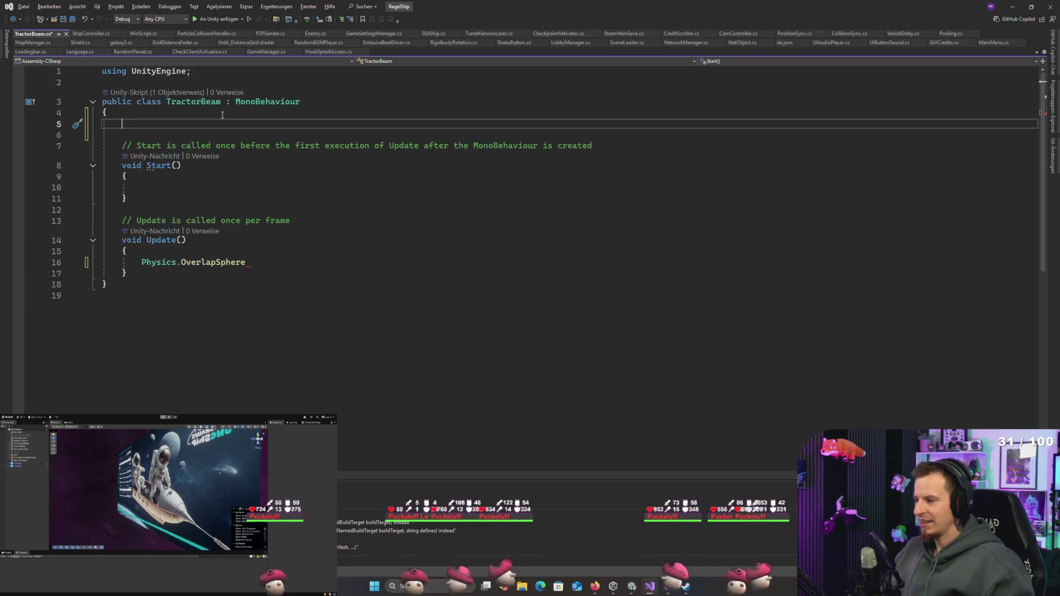
Step: Add a public bool BeamActive = false field at the top of TractorBeam and save
left_click(284, 264)
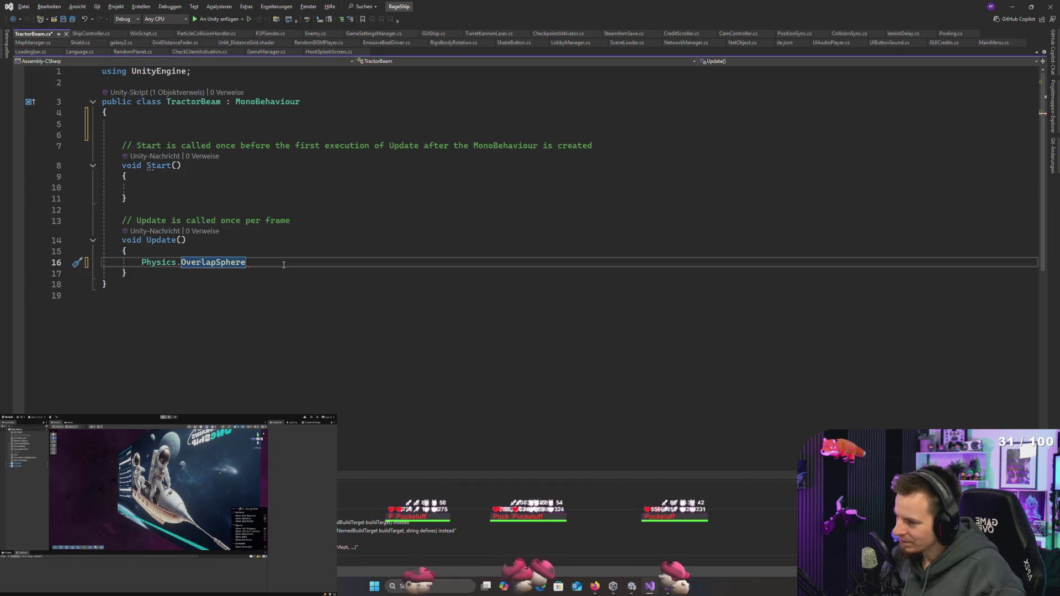
left_click(189, 123)
type("public bool BeamActive")
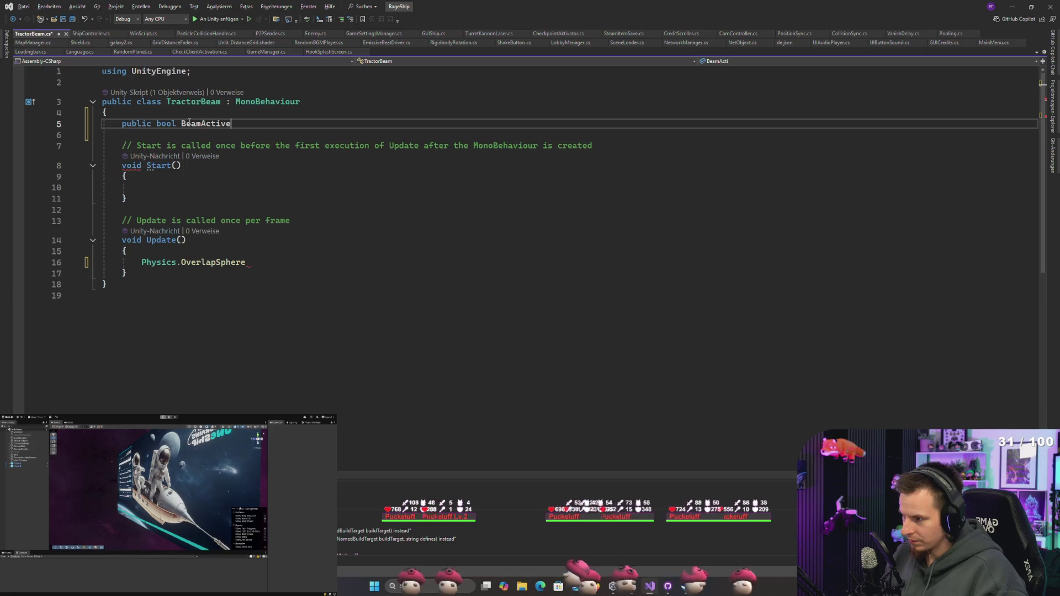
type(" = false;")
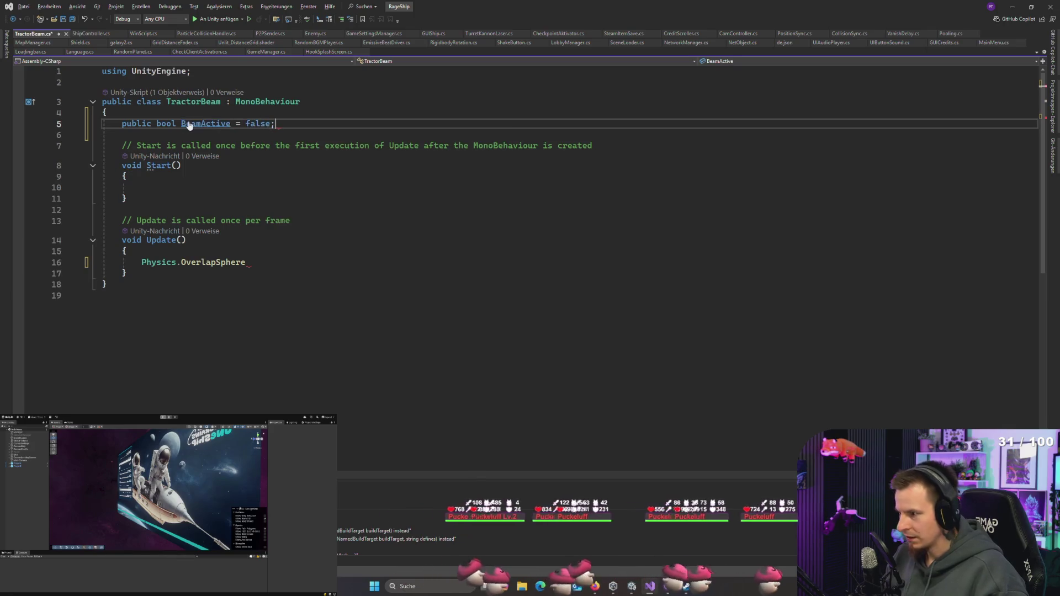
key("ctrl+s")
double_click(197, 123)
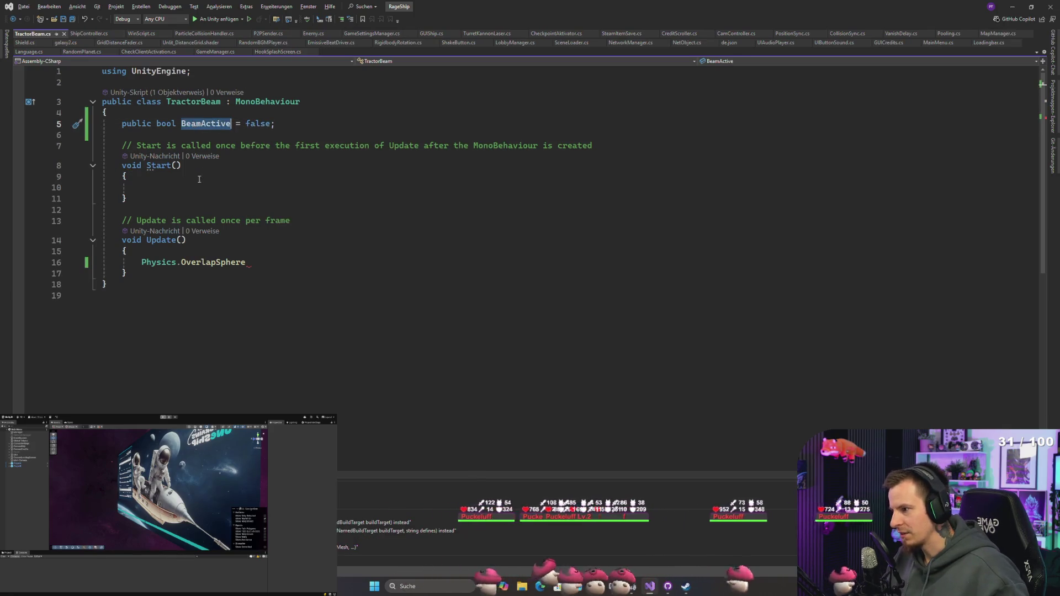
left_click(208, 244)
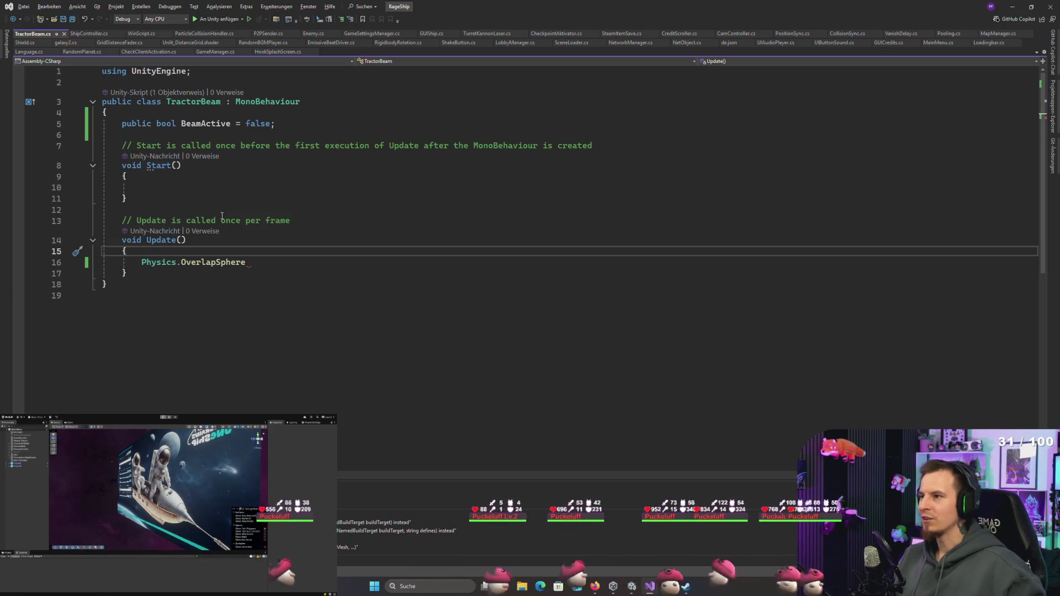
Step: Pass transform.position as OverlapSphere's center and start a new line below BeamActive
left_click(266, 267)
key("ctrl+space")
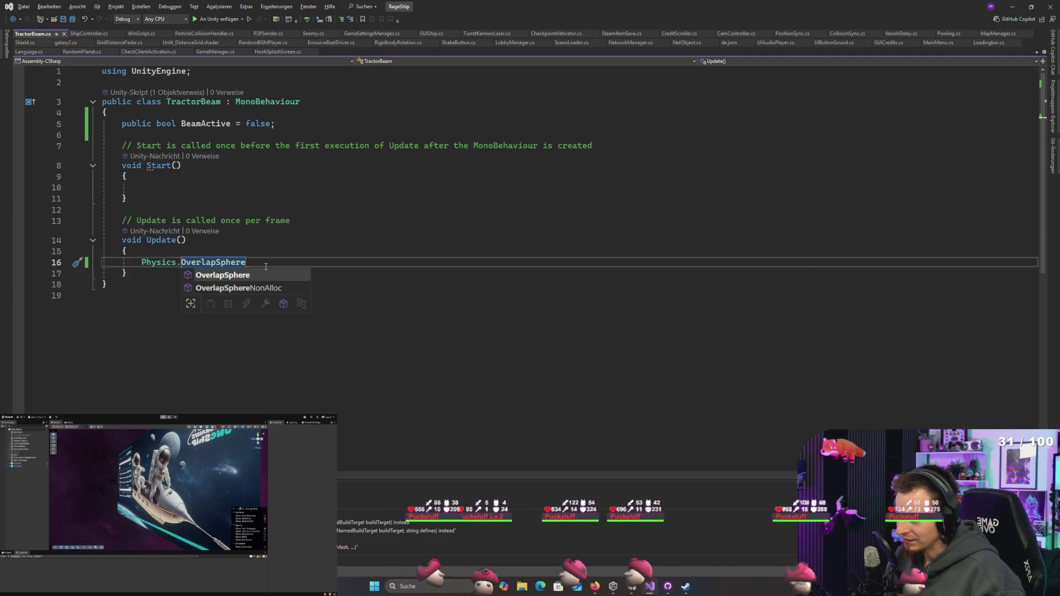
key("Escape")
type("(")
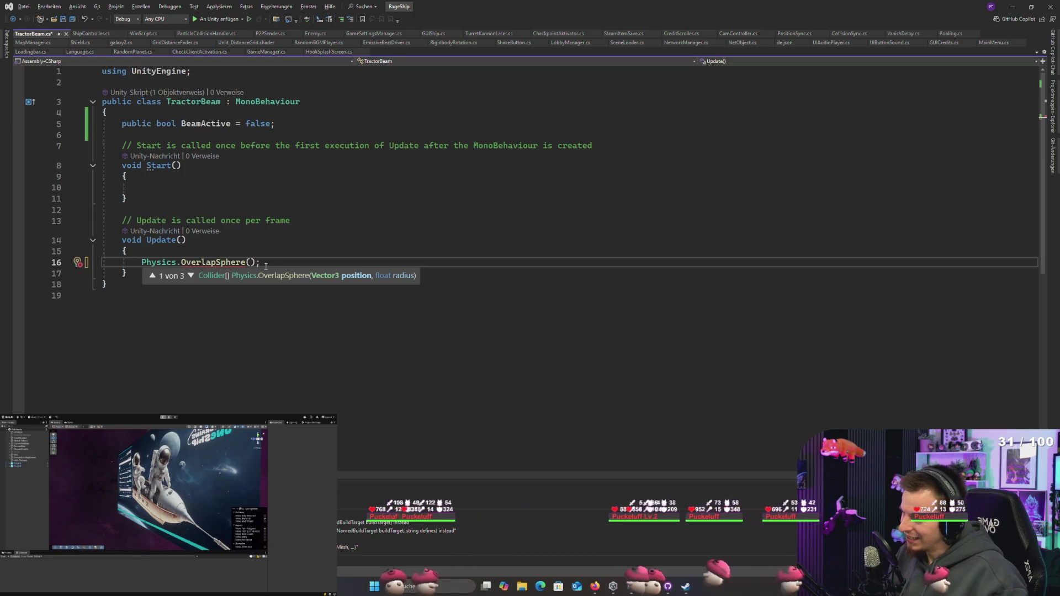
type("transform.po")
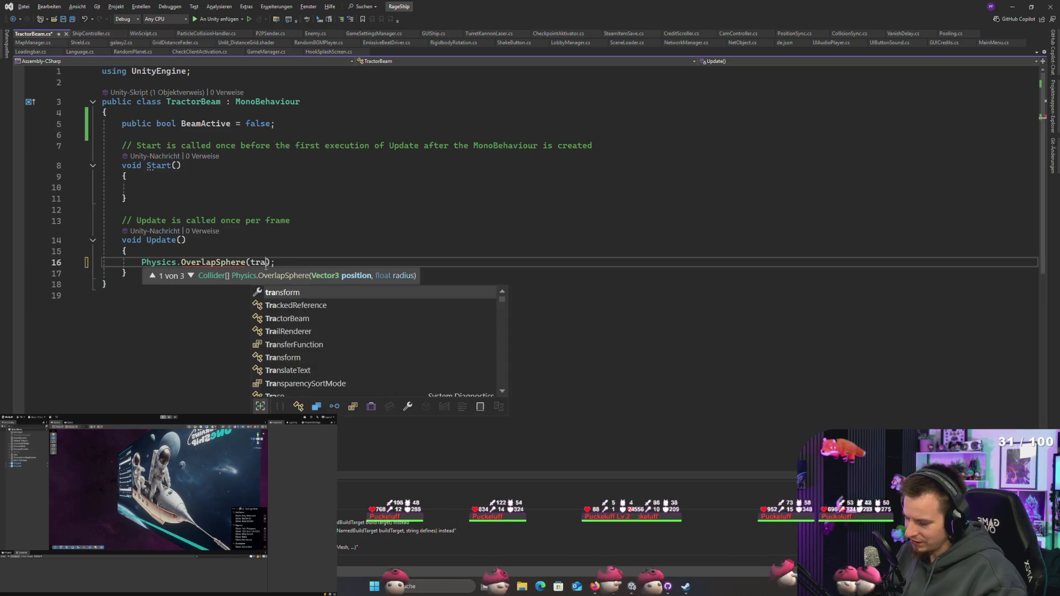
key("Tab")
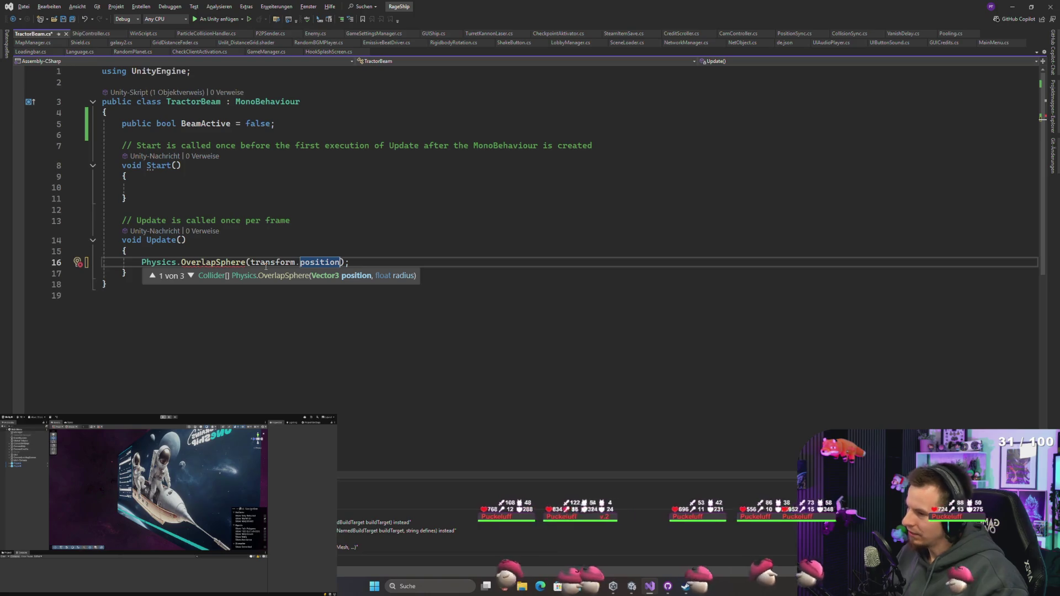
type(",")
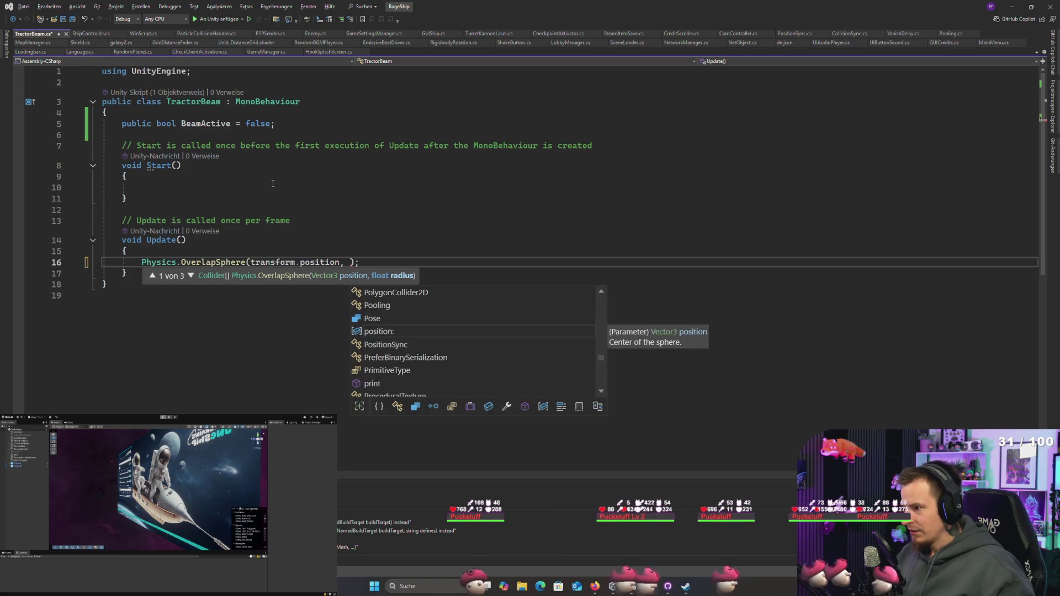
left_click(309, 124)
key("Return")
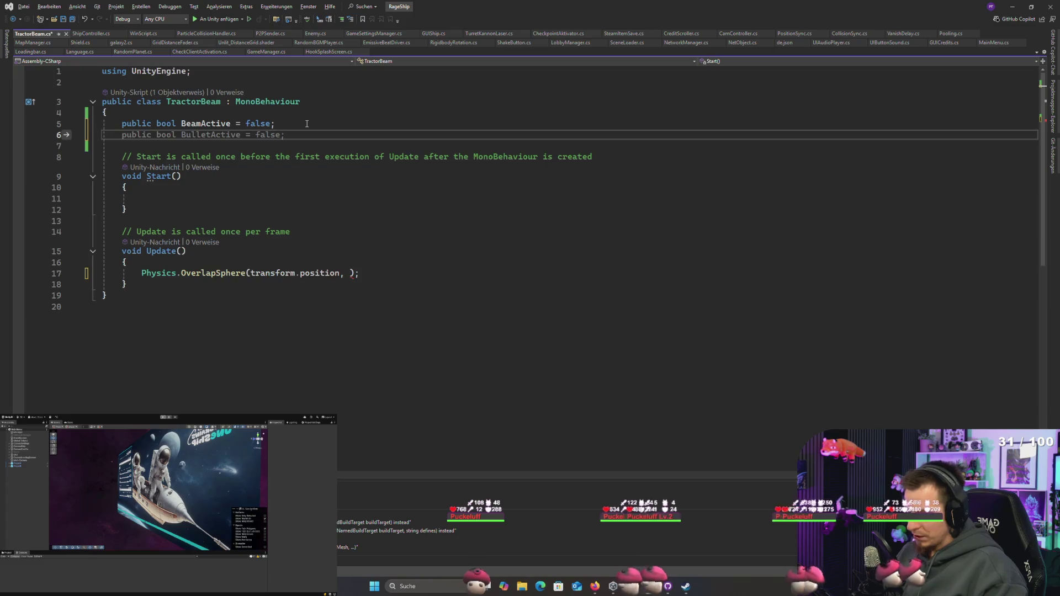
Step: Add a public float BeamRange = 15f field below BeamActive and save
type("public float Bream")
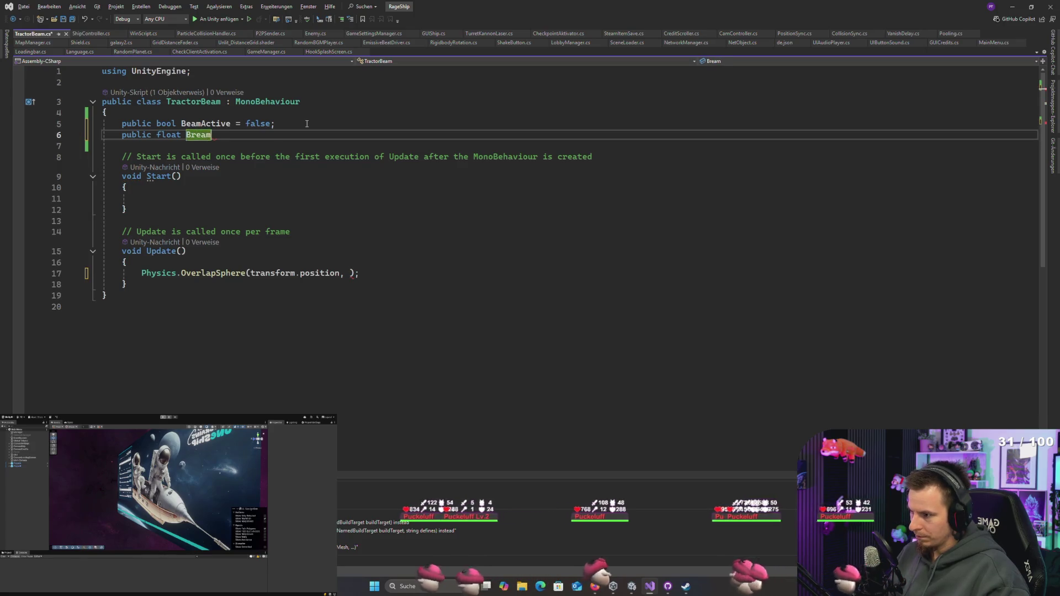
key("BackSpace")
key("BackSpace")
type("Range;")
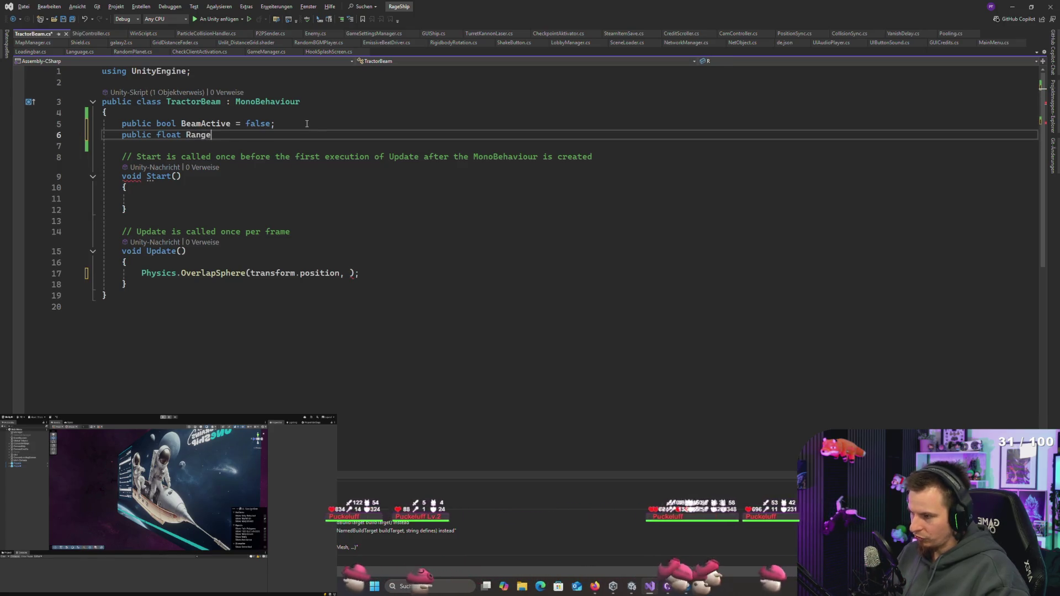
key("BackSpace")
key("BackSpace")
key("BackSpace")
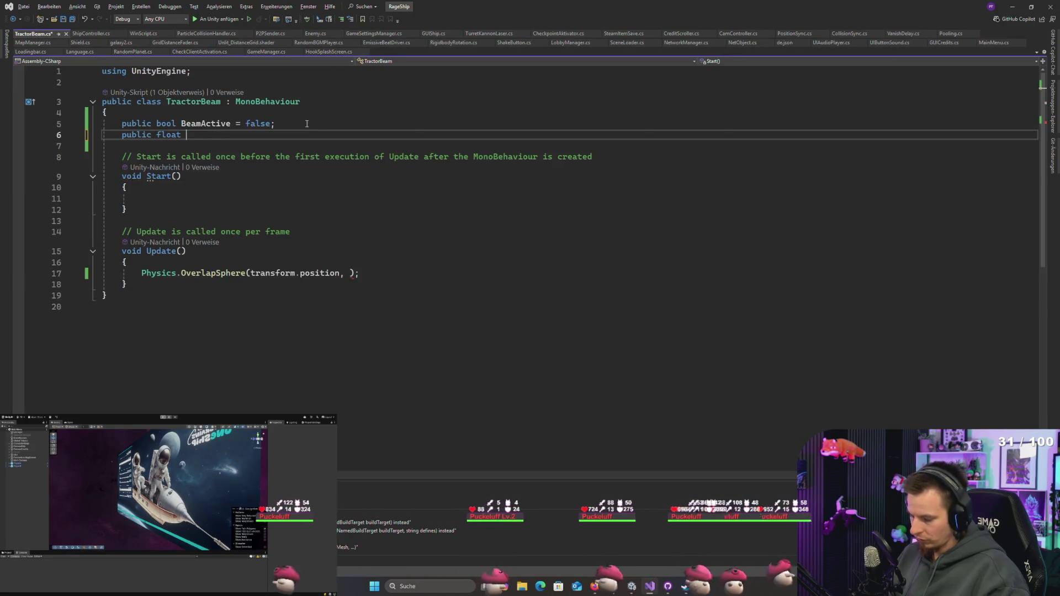
type("e = ")
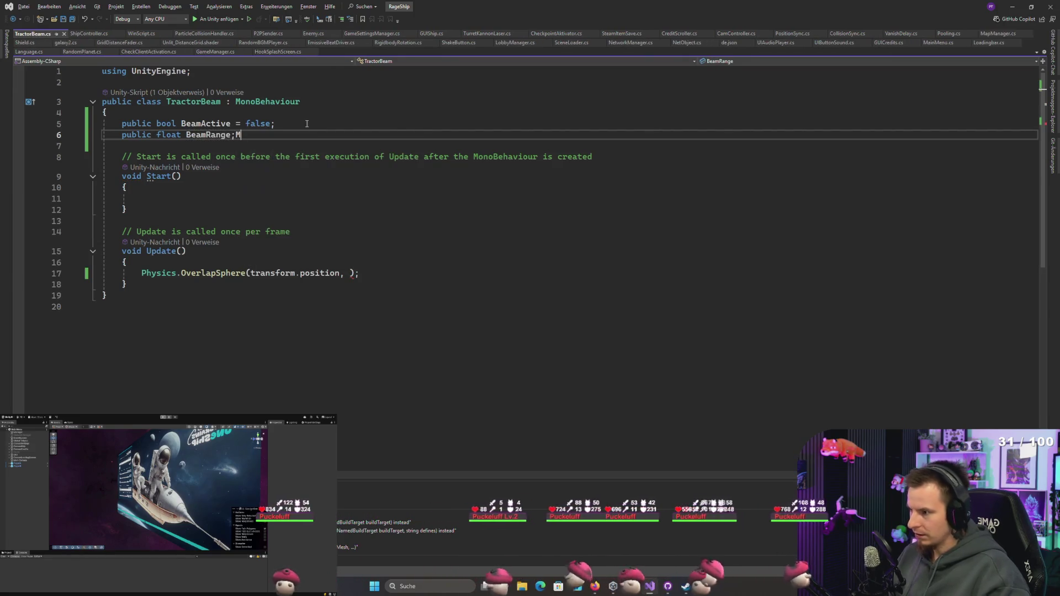
type("10f")
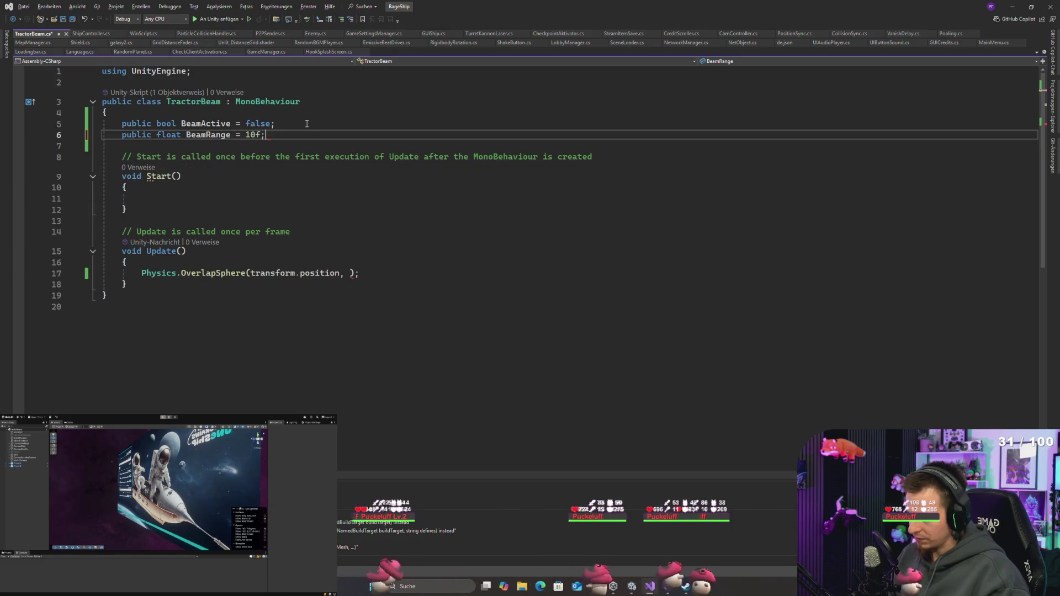
key("ctrl+s")
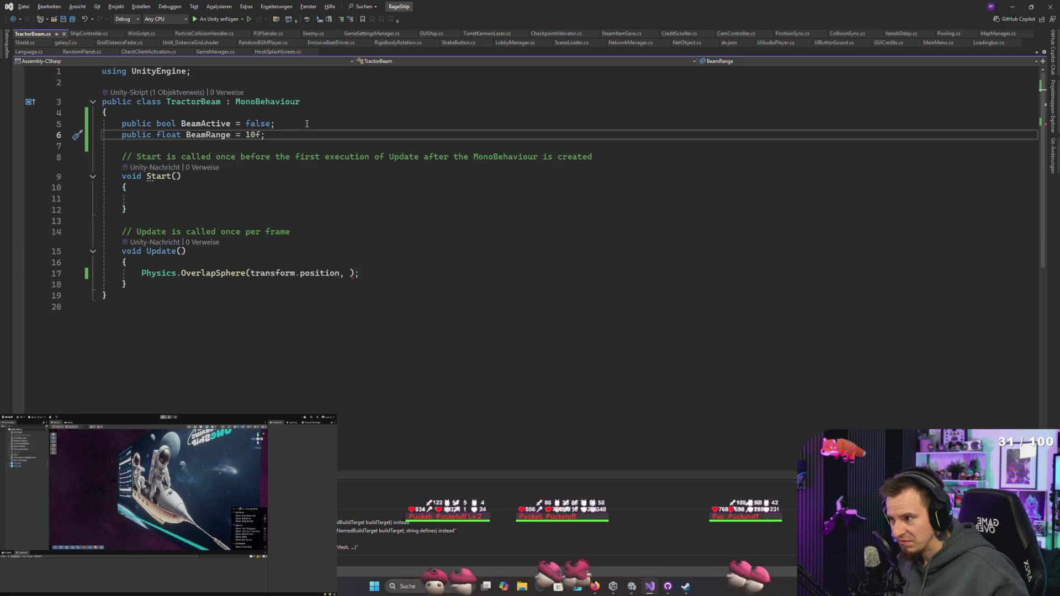
key("BackSpace")
type("5")
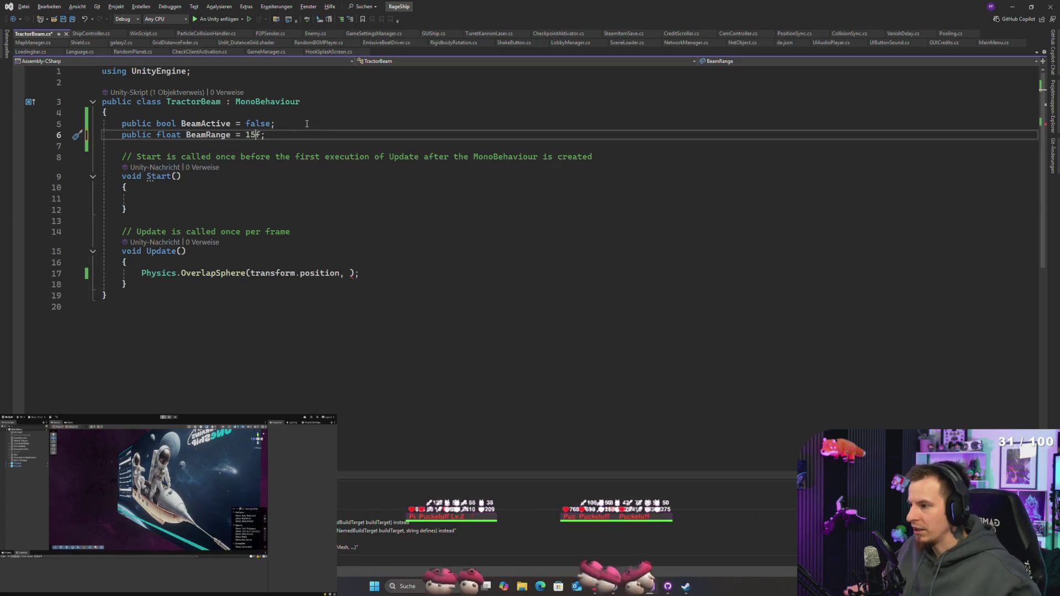
key("ctrl+s")
Step: Pass BeamRange as the OverlapSphere radius argument
left_click(352, 274)
type("Beam")
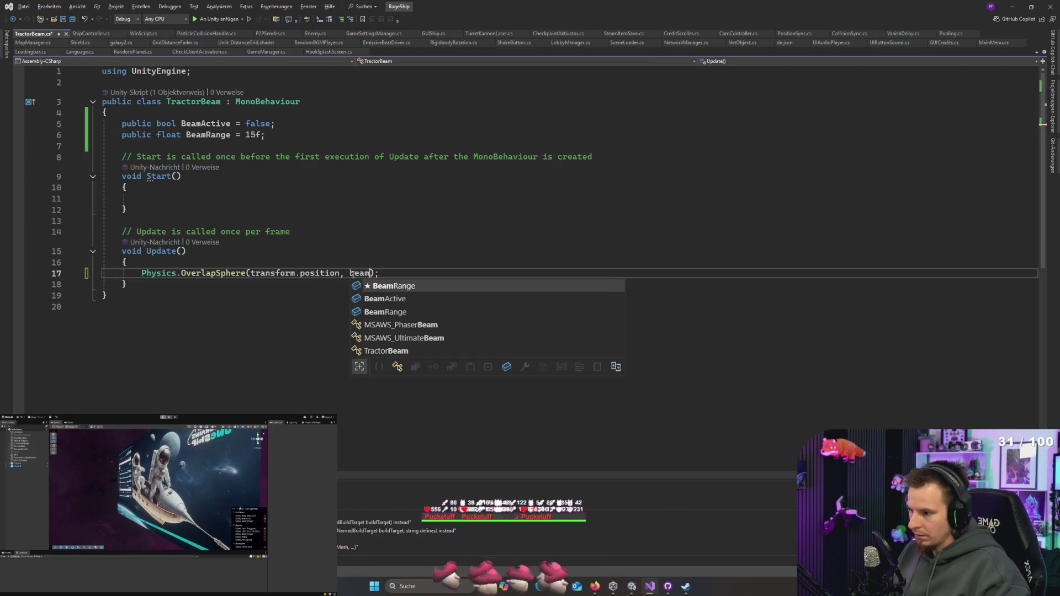
key("Tab")
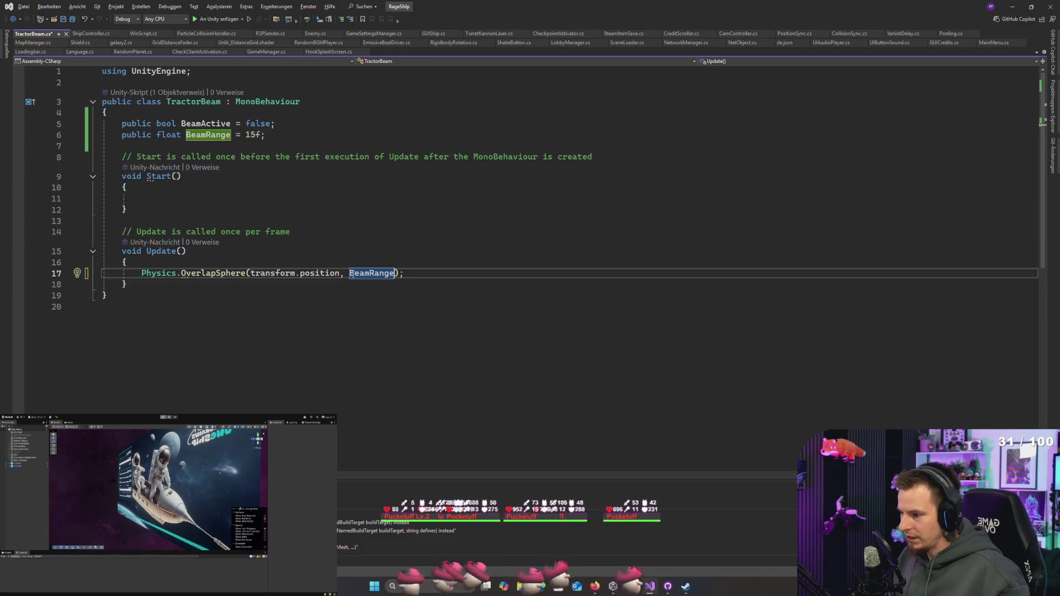
type(",")
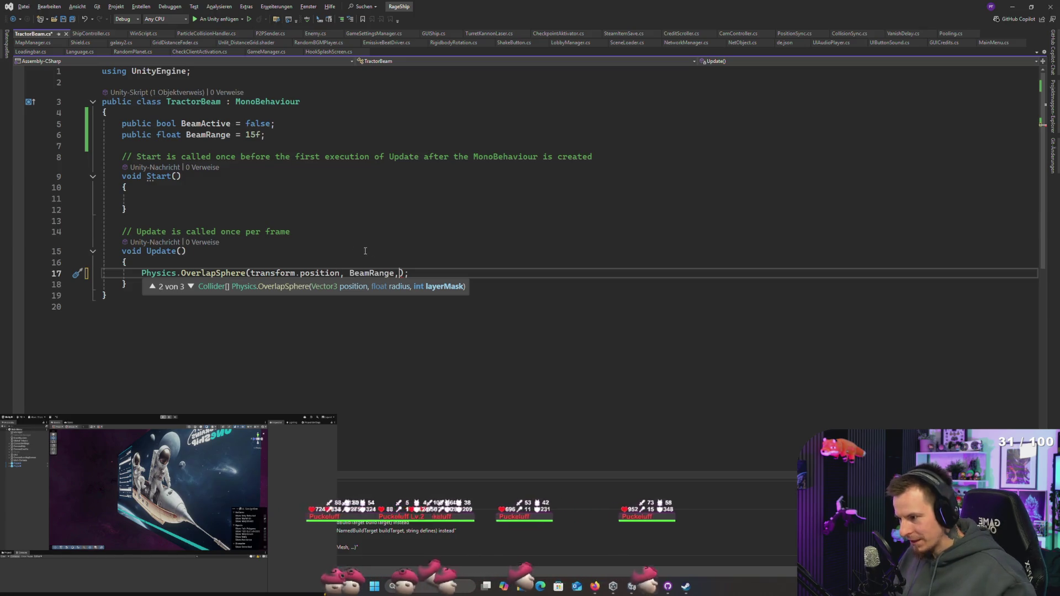
left_click(356, 252)
left_click(397, 273)
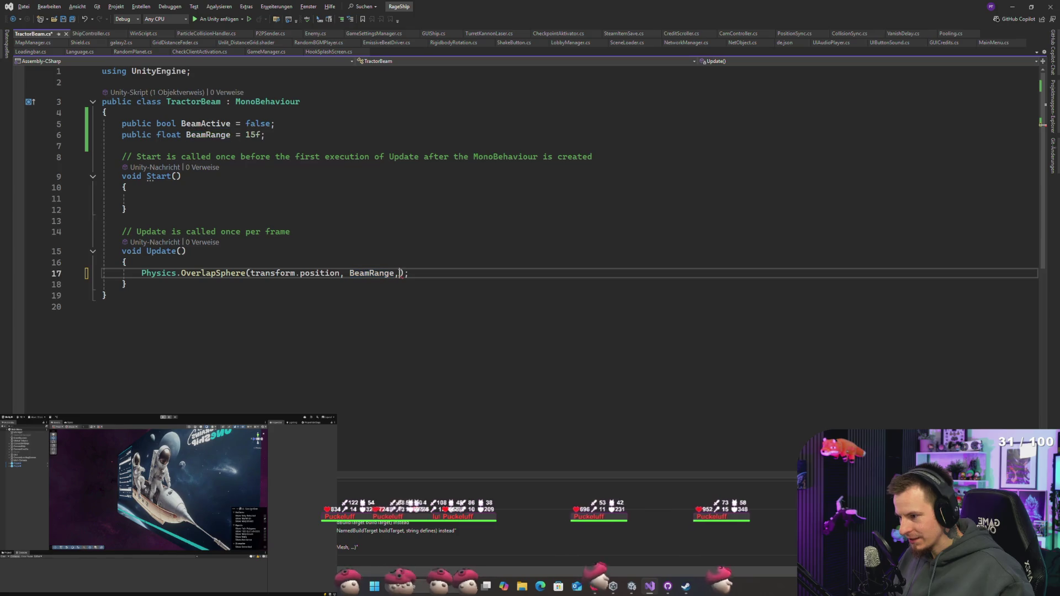
key("alt+Tab")
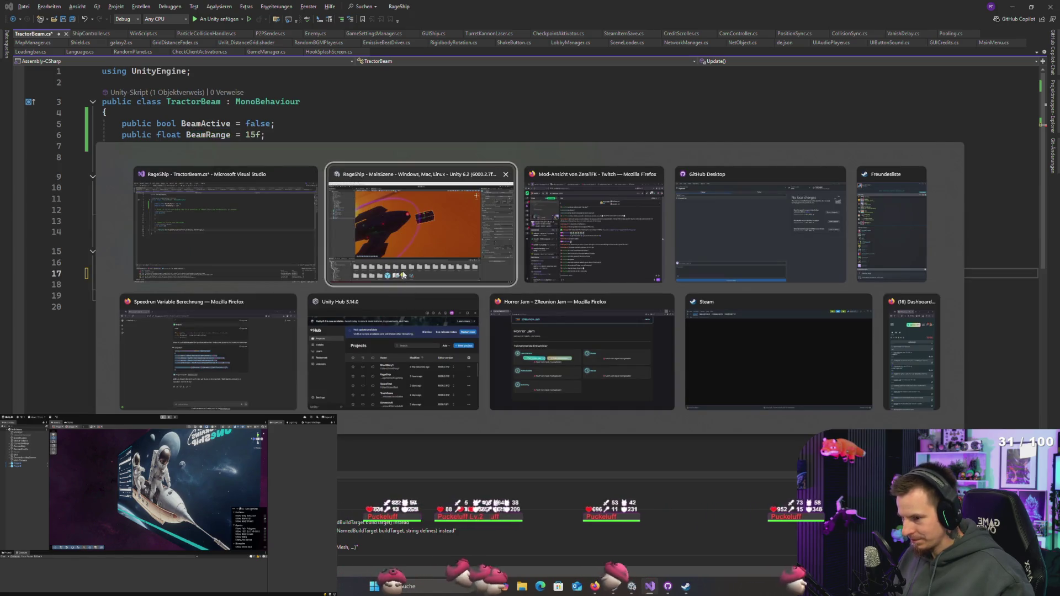
Step: In Unity, add a new layer named PickUpCargo in User Layer 10
key("Tab")
key("Tab")
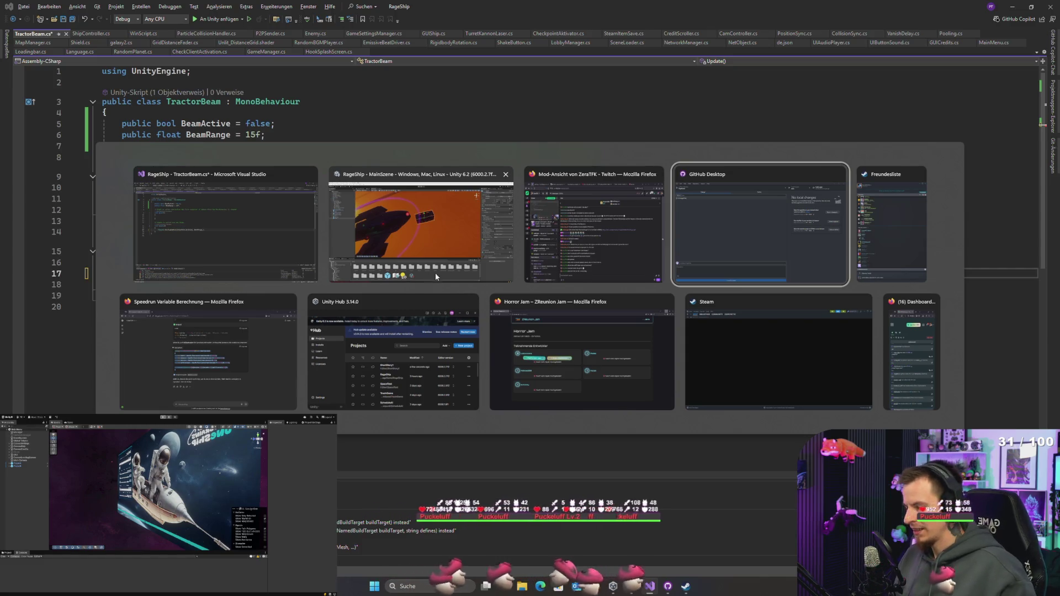
left_click(450, 229)
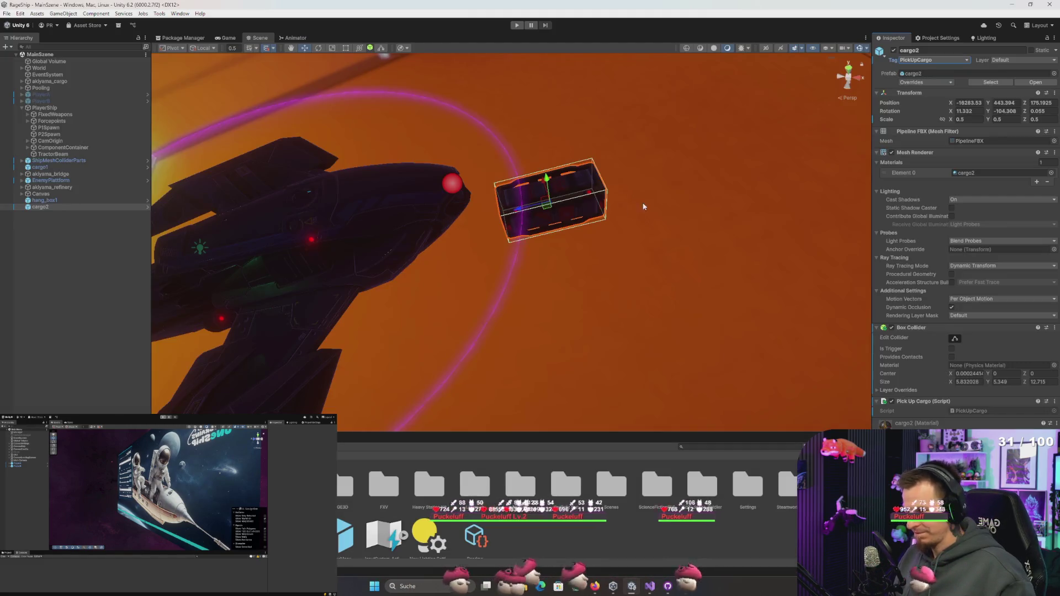
left_click(1019, 60)
left_click(1018, 155)
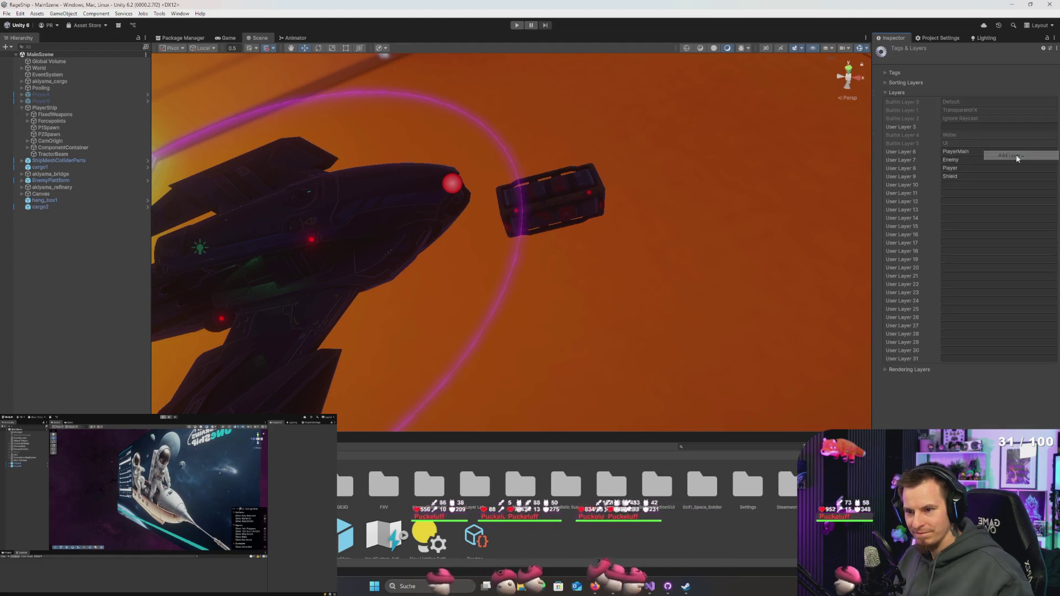
left_click(974, 184)
type("PickUpCargo")
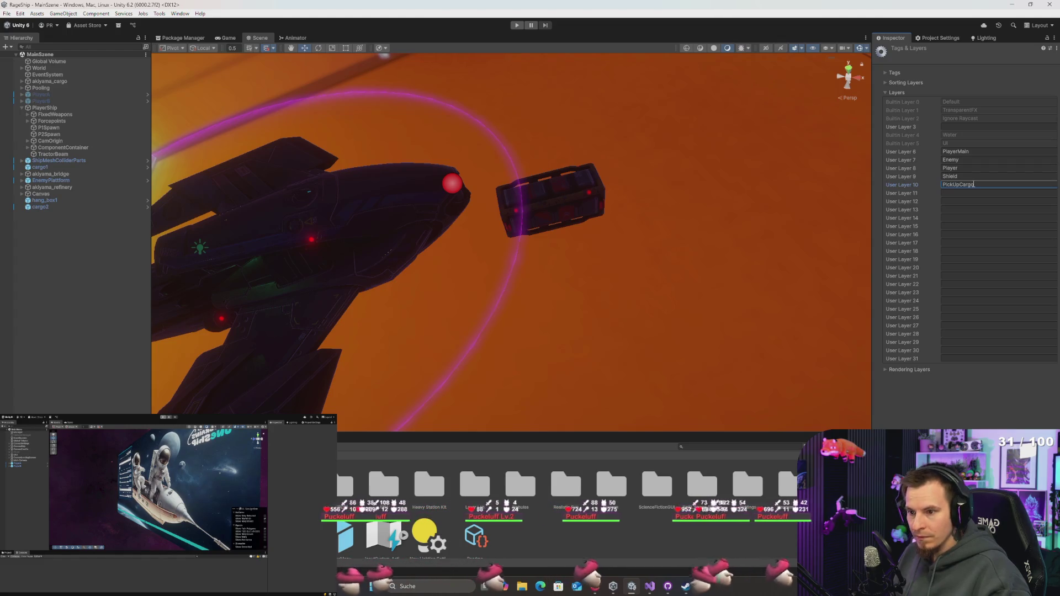
Step: Put the cargo2 box on the PickUpCargo layer
left_click(555, 232)
left_click(1022, 60)
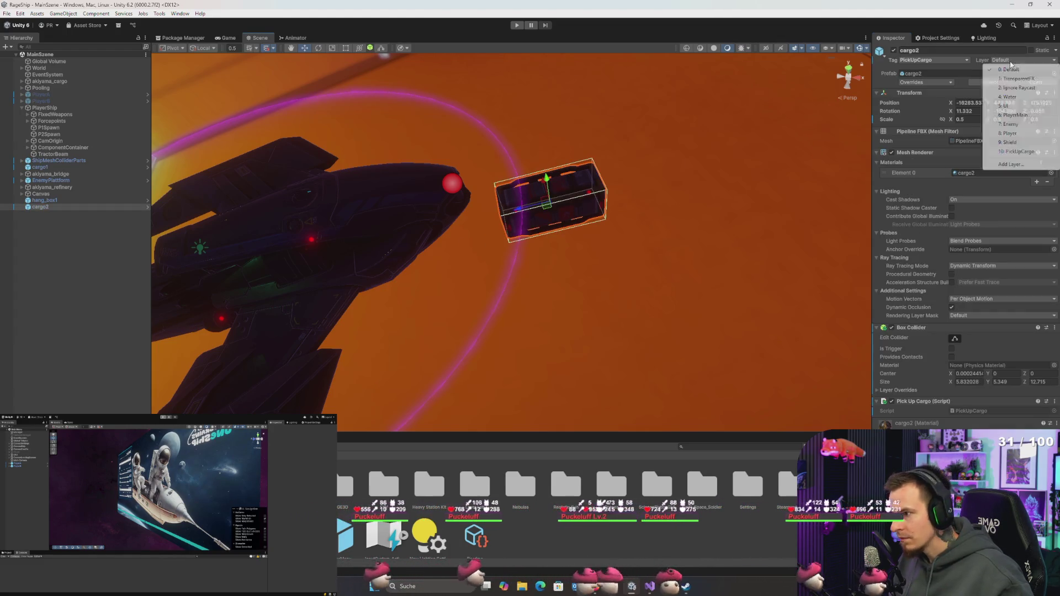
left_click(1020, 151)
key("alt+Tab")
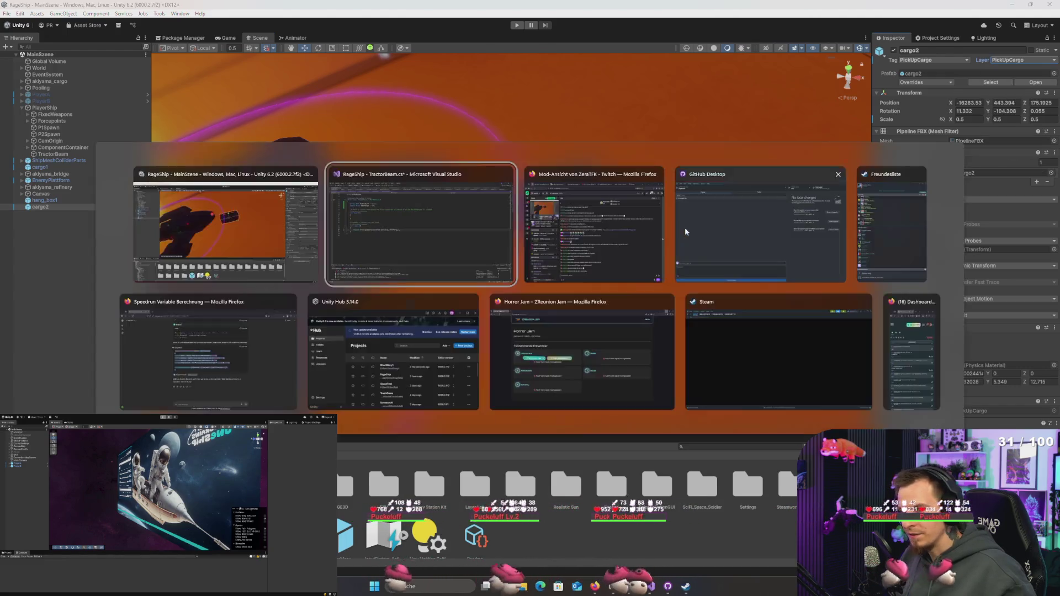
Step: Finish the OverlapSphere layer mask argument and select the call on line 17 to copy it
type("layermas")
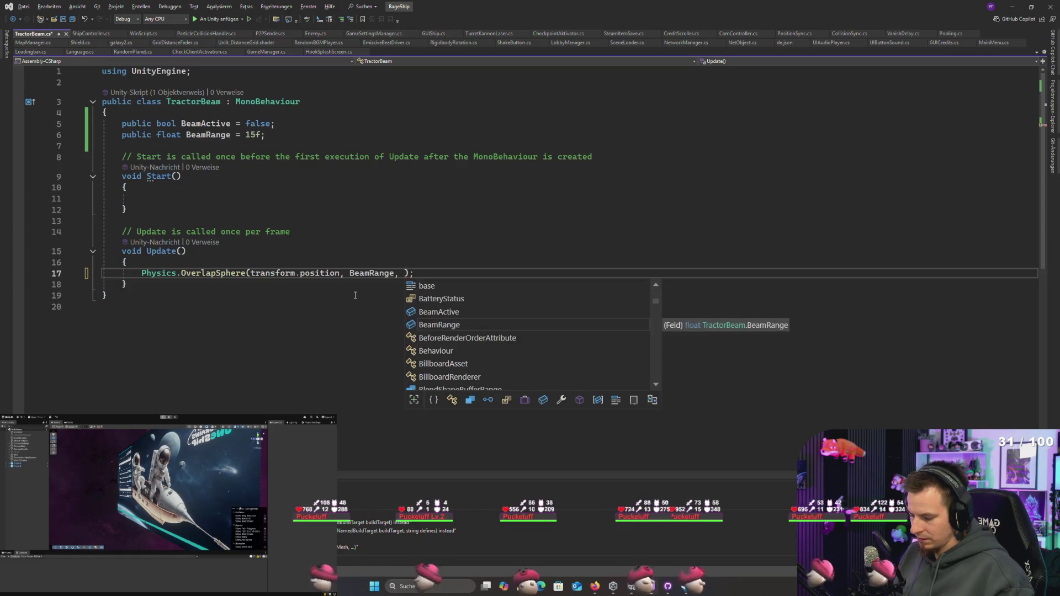
type("k \"PickUpCargo")
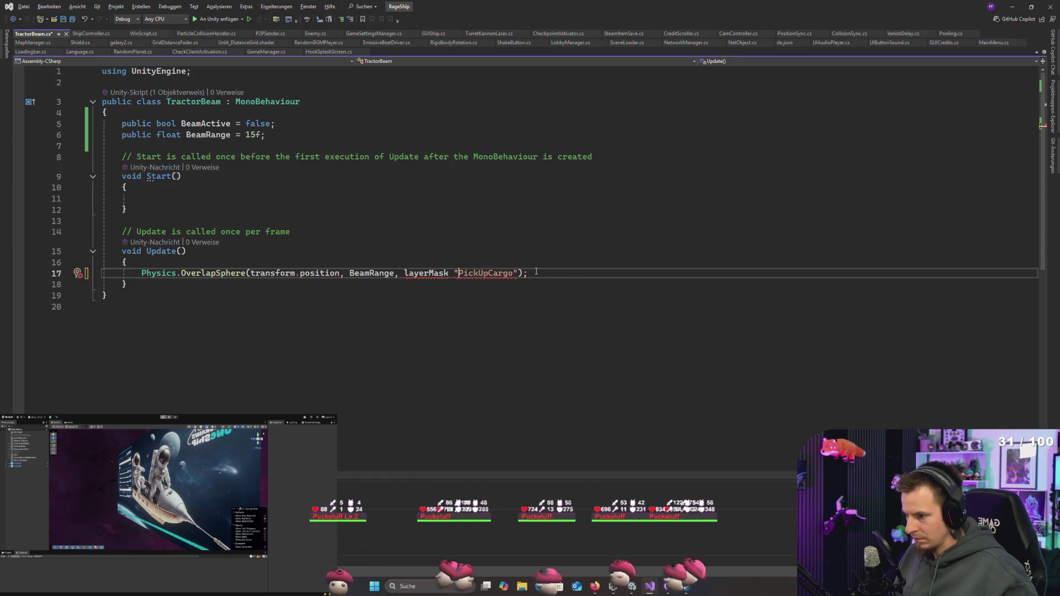
type("\"")
left_click_drag(536, 271, 175, 273)
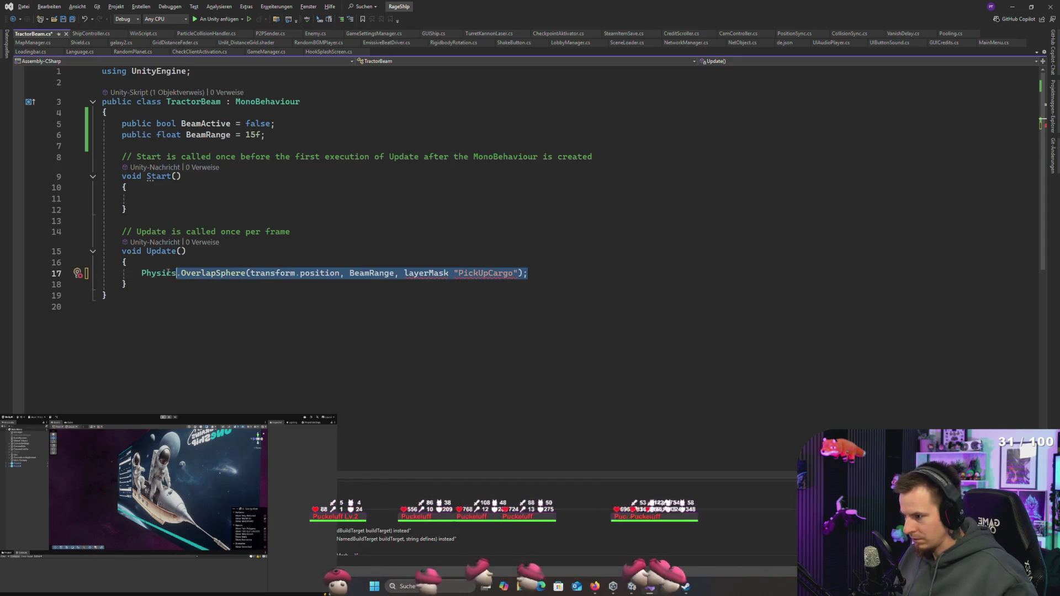
key("alt+Tab")
key("alt+Tab")
key("alt+Tab")
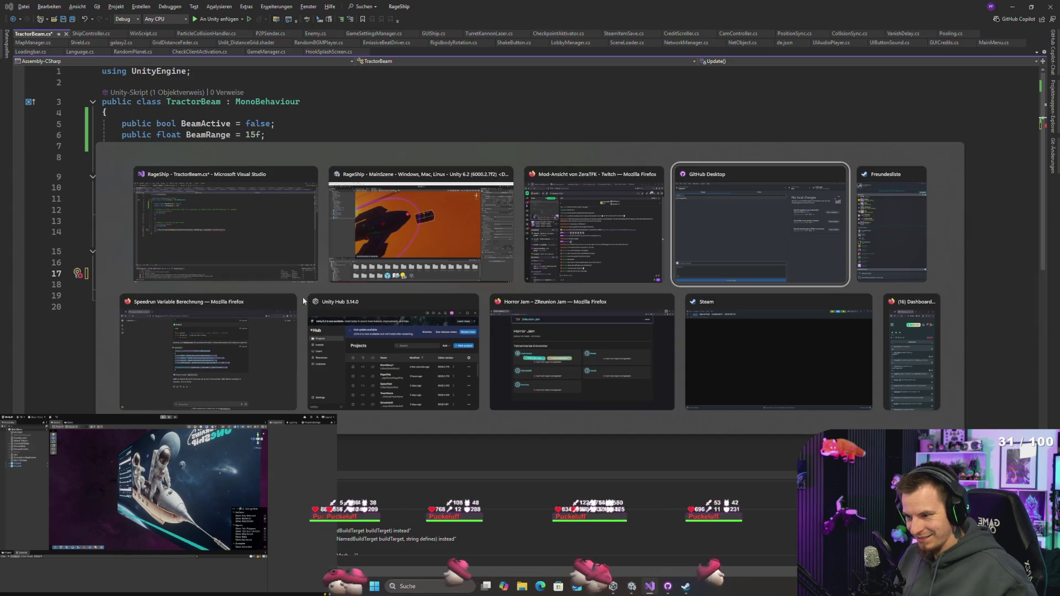
Step: Send ChatGPT the OverlapSphere line asking 'kannst du mir die layermask machen?' and copy its layerMask declaration
left_click(222, 370)
key("ctrl+v")
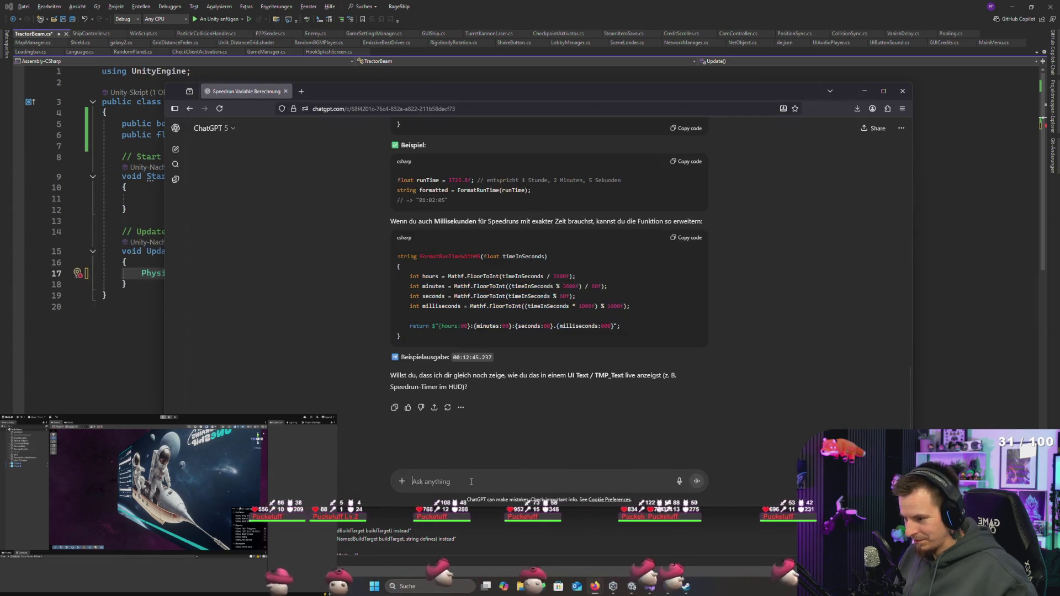
key("shift+Return")
type("kannst")
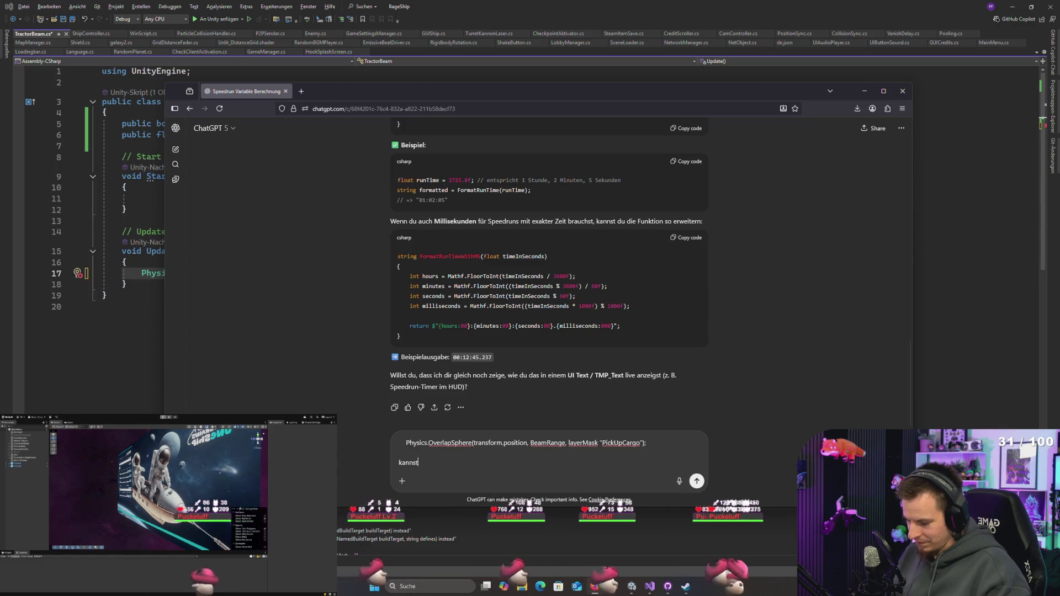
type(" du mir die")
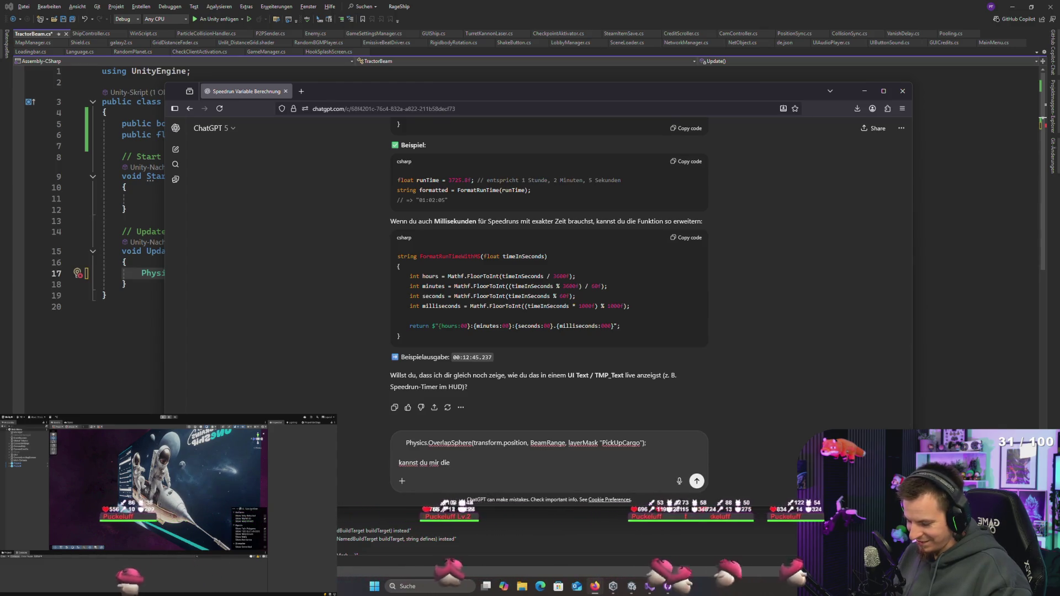
type(" layermask")
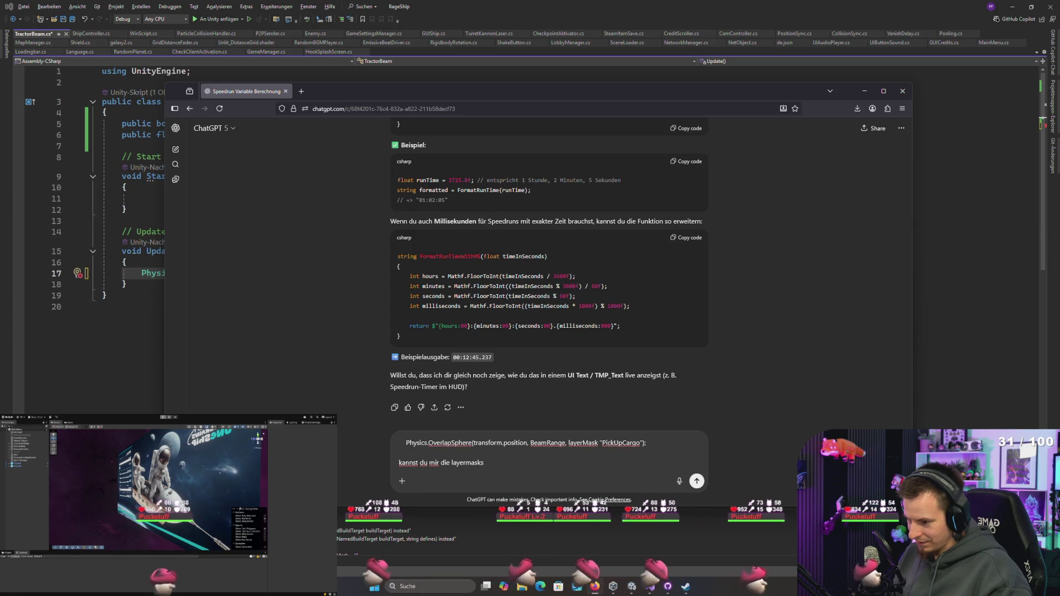
type(" machen?")
key("Return")
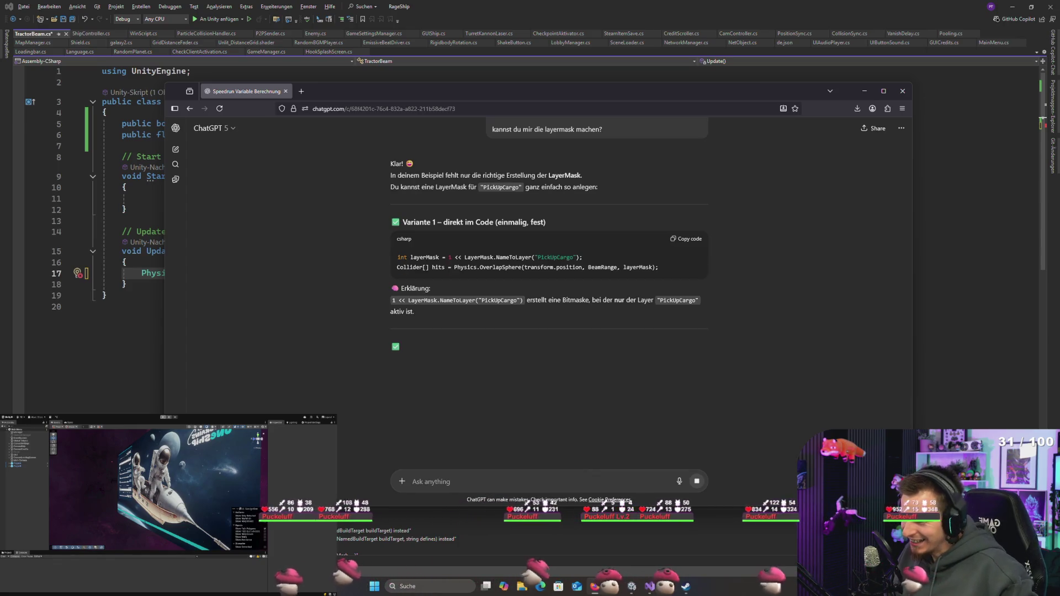
left_click_drag(583, 257, 398, 258)
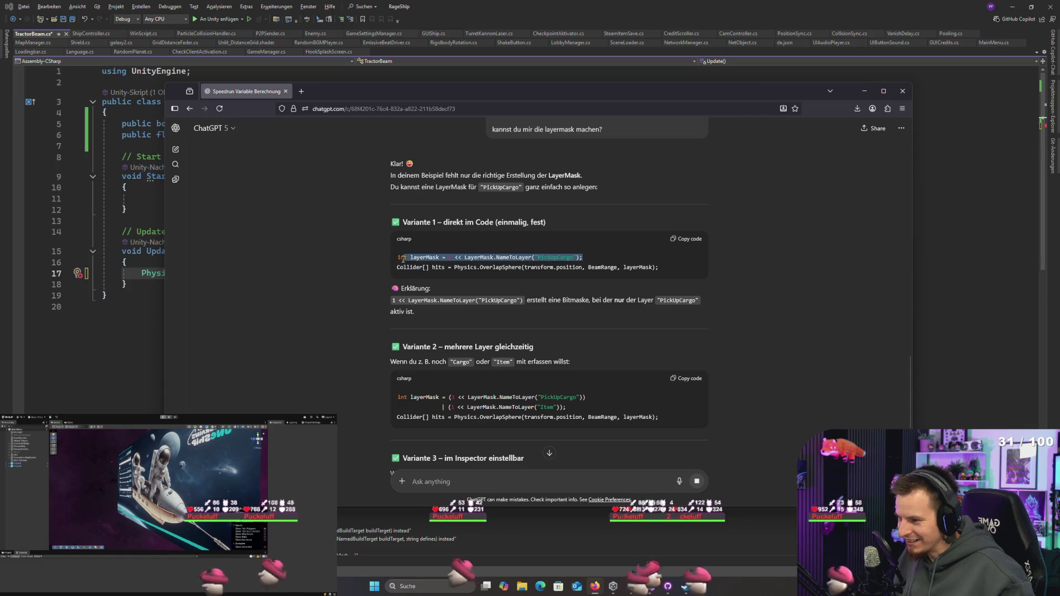
key("alt+Tab")
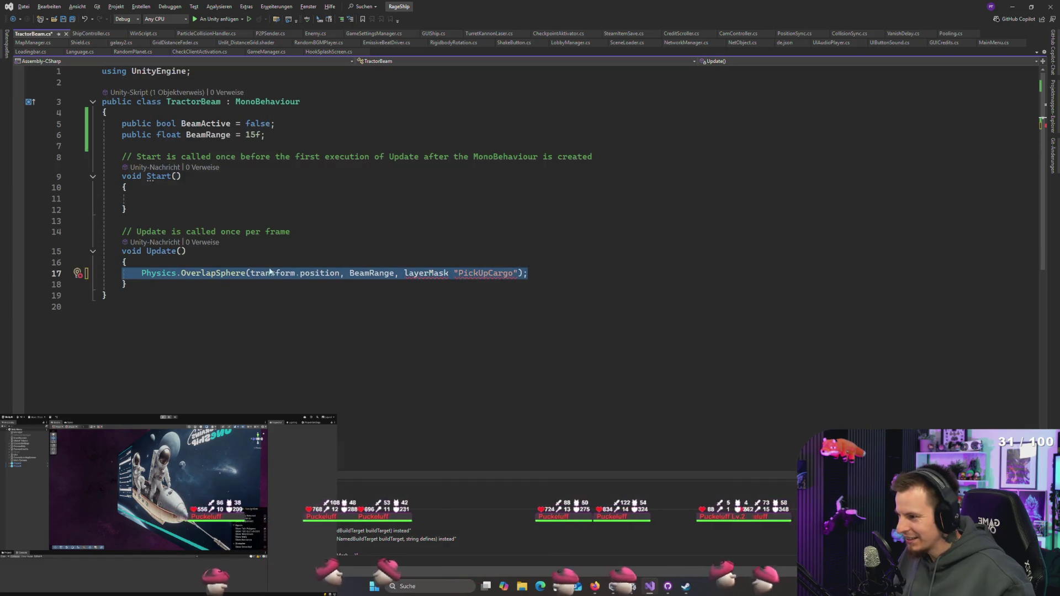
Step: Paste the layerMask declaration into Update, remove the "PickUpCargo" argument, and save
left_click(228, 259)
key("Return")
type("int layerMask = 1 << LayerMask.NameToLayer(\"PickUpCargo\");")
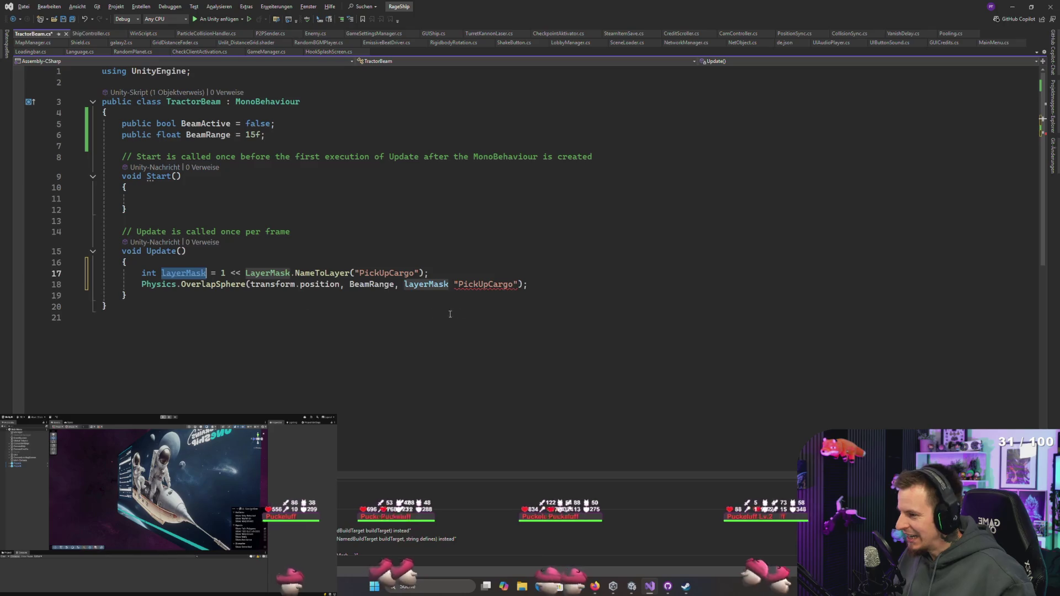
double_click(485, 284)
key("BackSpace")
key("BackSpace")
key("BackSpace")
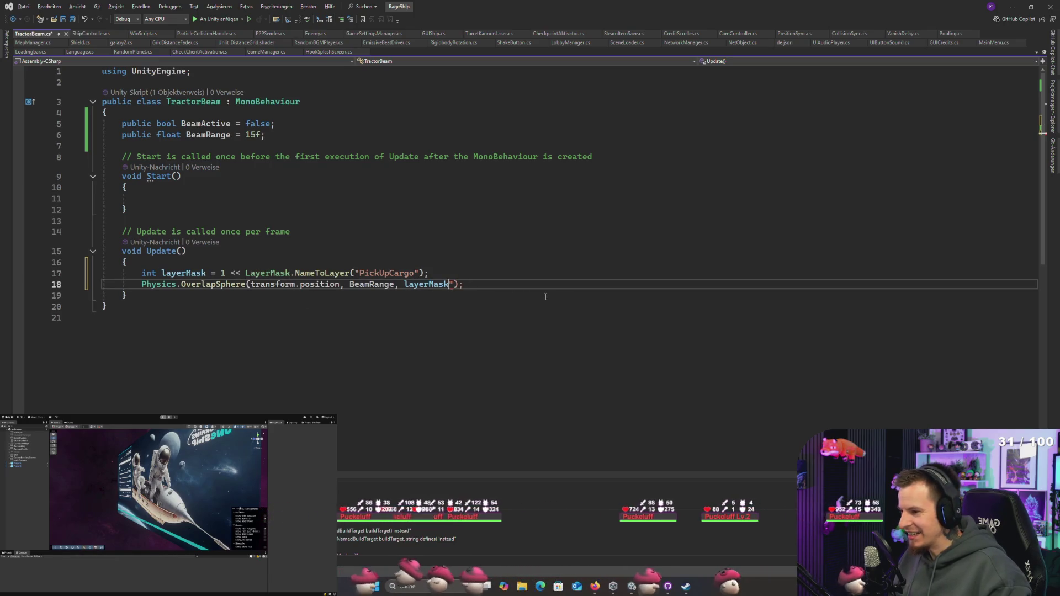
key("ctrl+s")
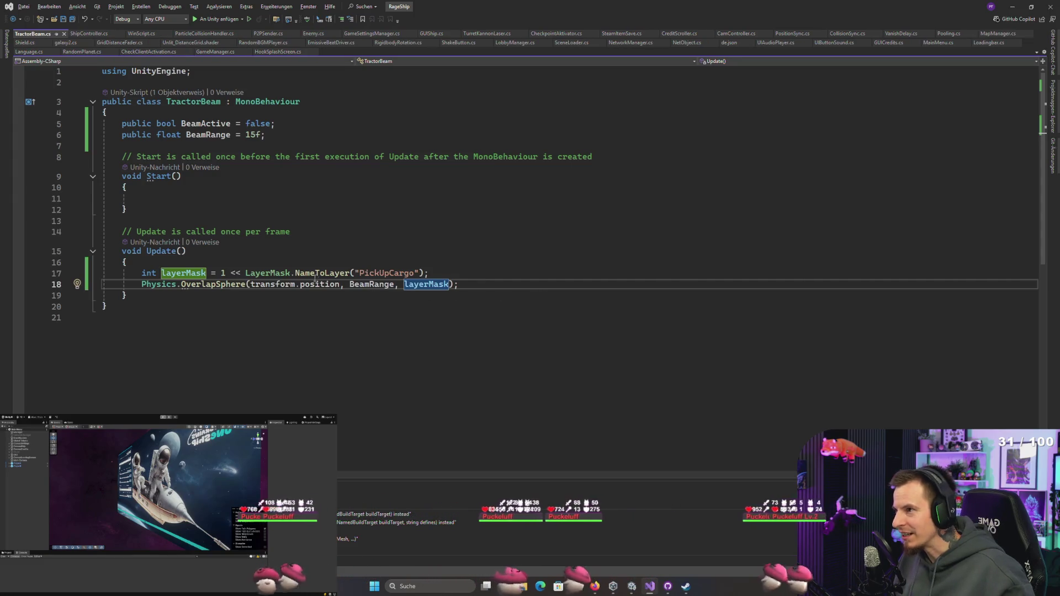
Step: Review the 1 << LayerMask expression and the OverlapSphere line, ending at the BeamRange line
left_click(501, 285)
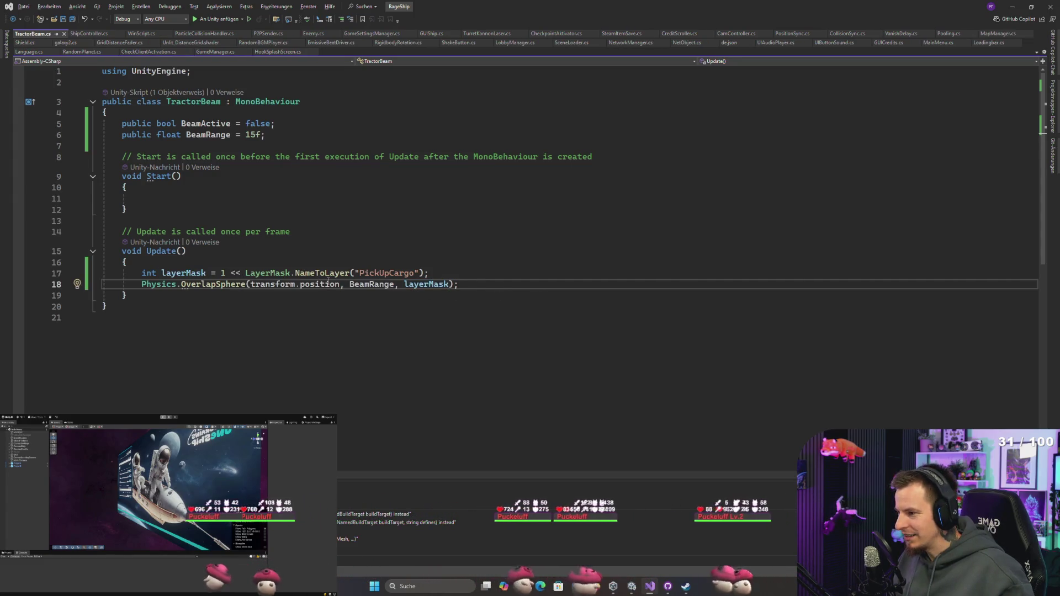
double_click(232, 273)
left_click_drag(218, 273, 291, 273)
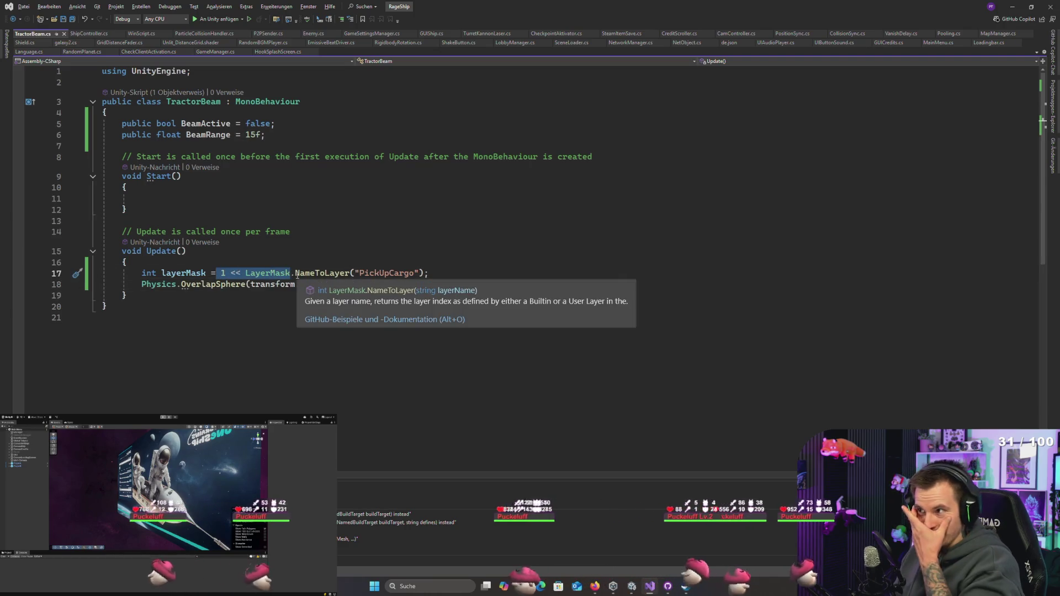
left_click(306, 246)
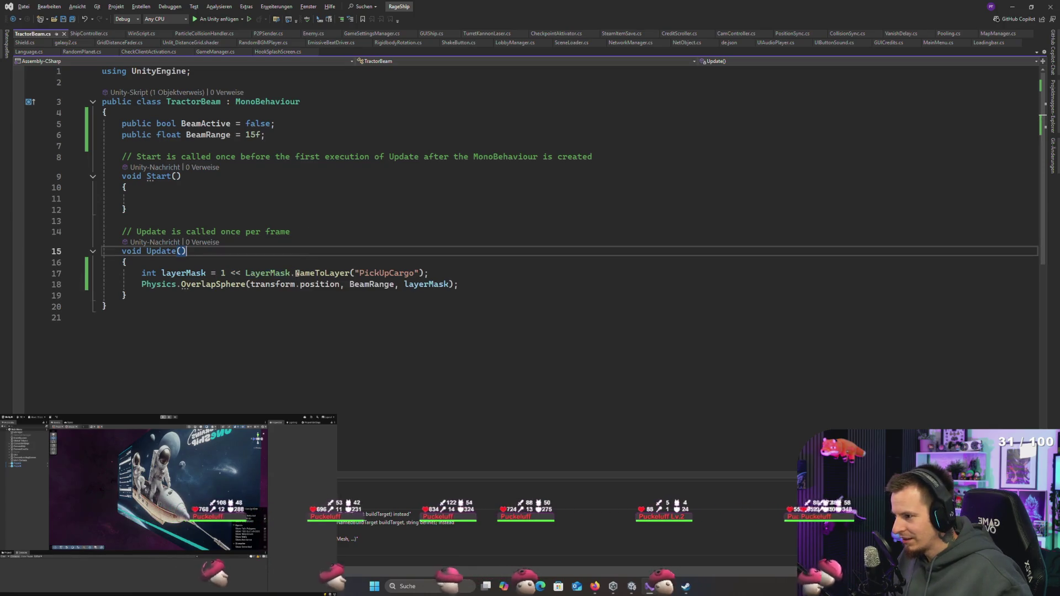
left_click(482, 283)
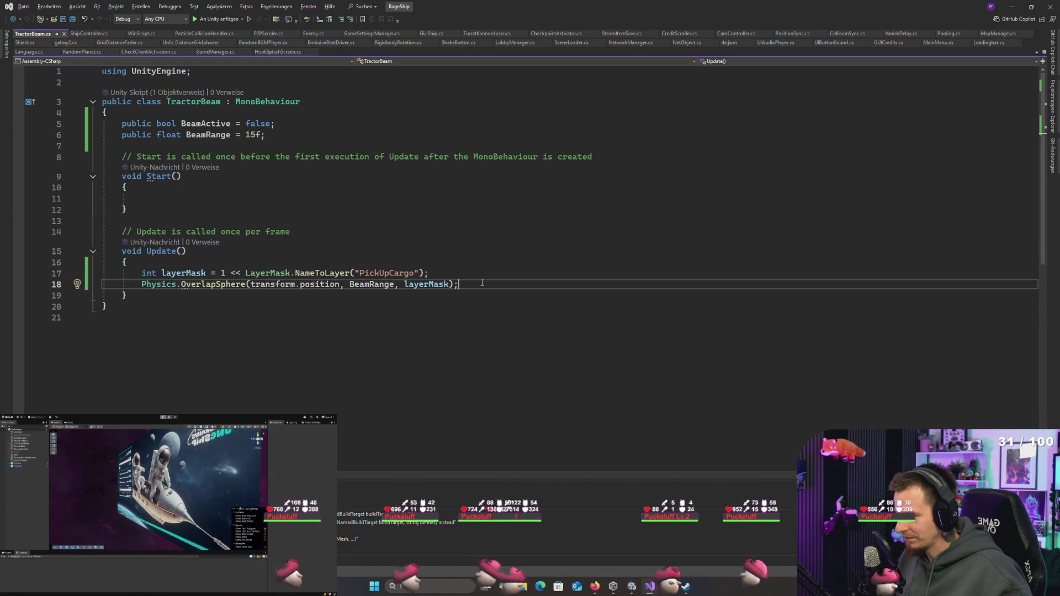
mouse_move(215, 280)
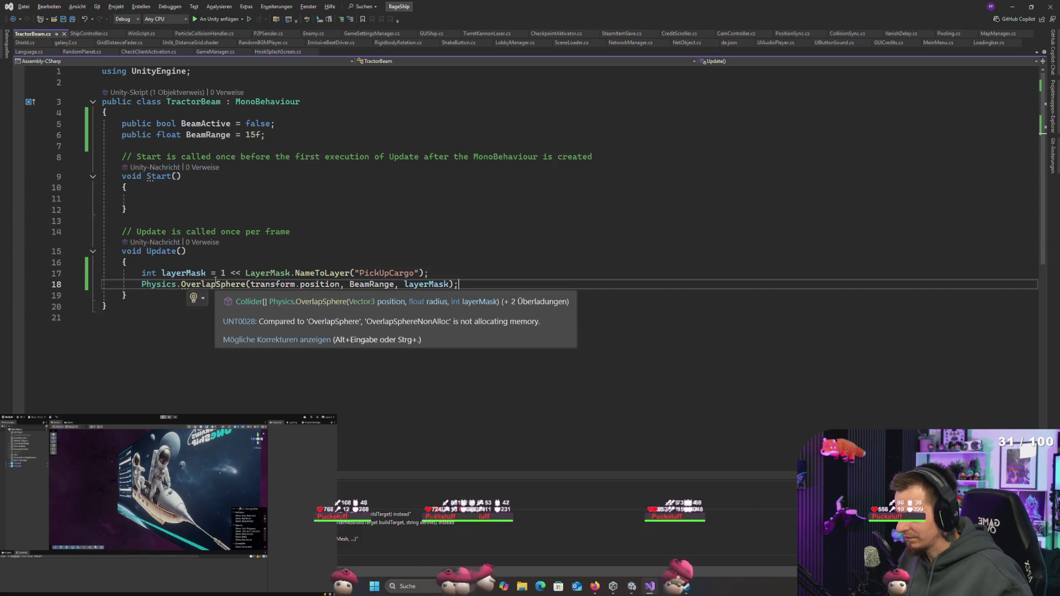
left_click(142, 284)
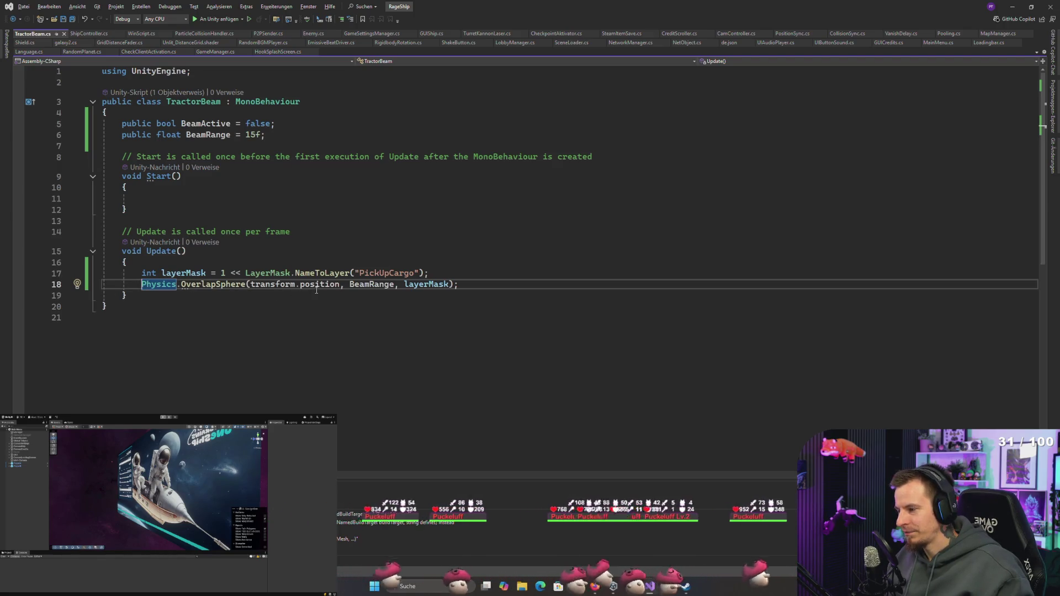
mouse_move(320, 290)
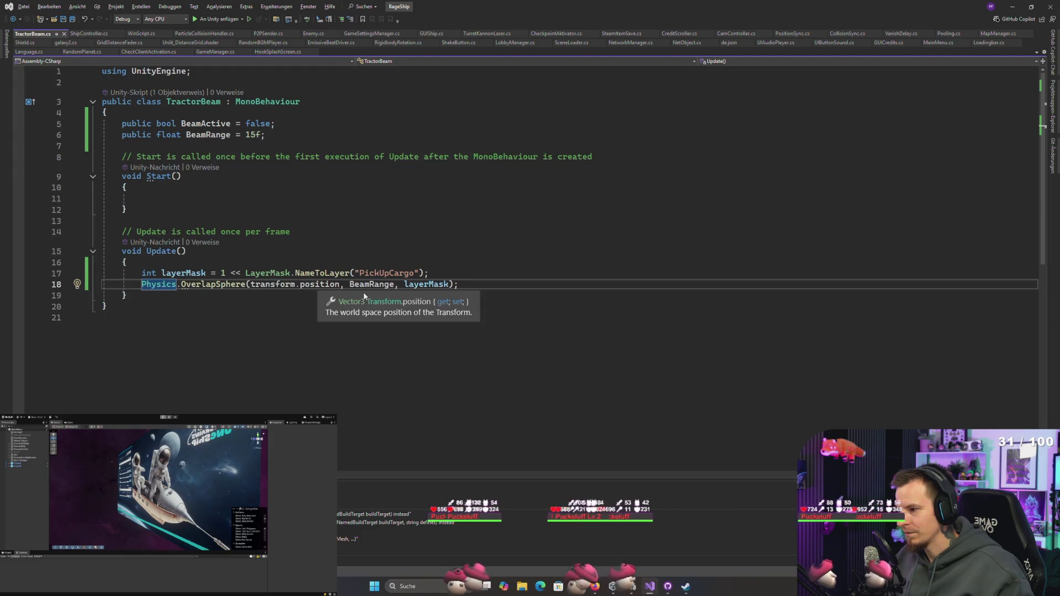
left_click(288, 135)
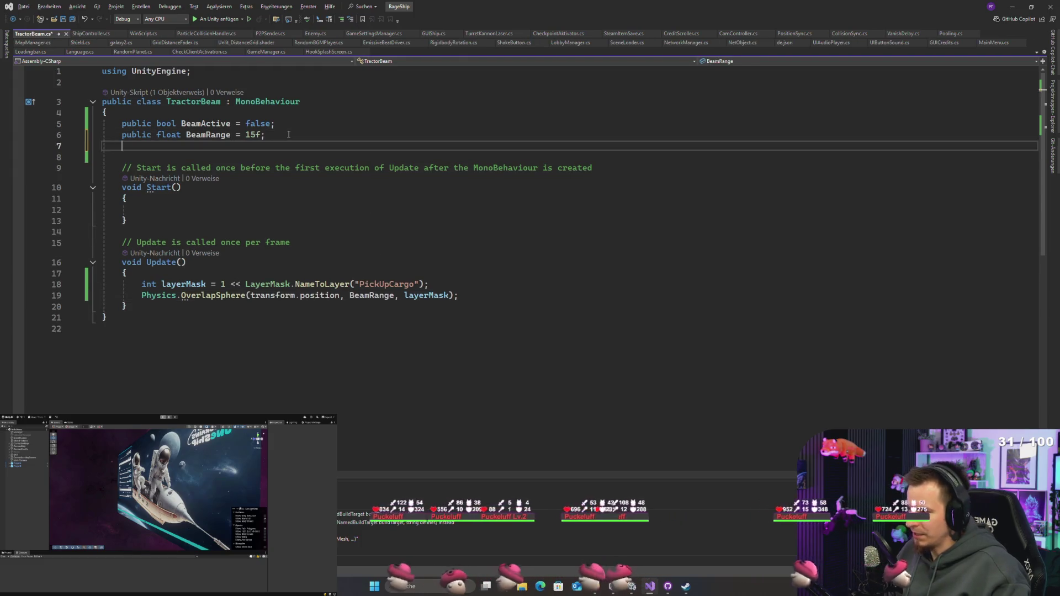
Step: Add a public Transform CargoBox field below BeamRange, save, and start a private vector field
key("Return")
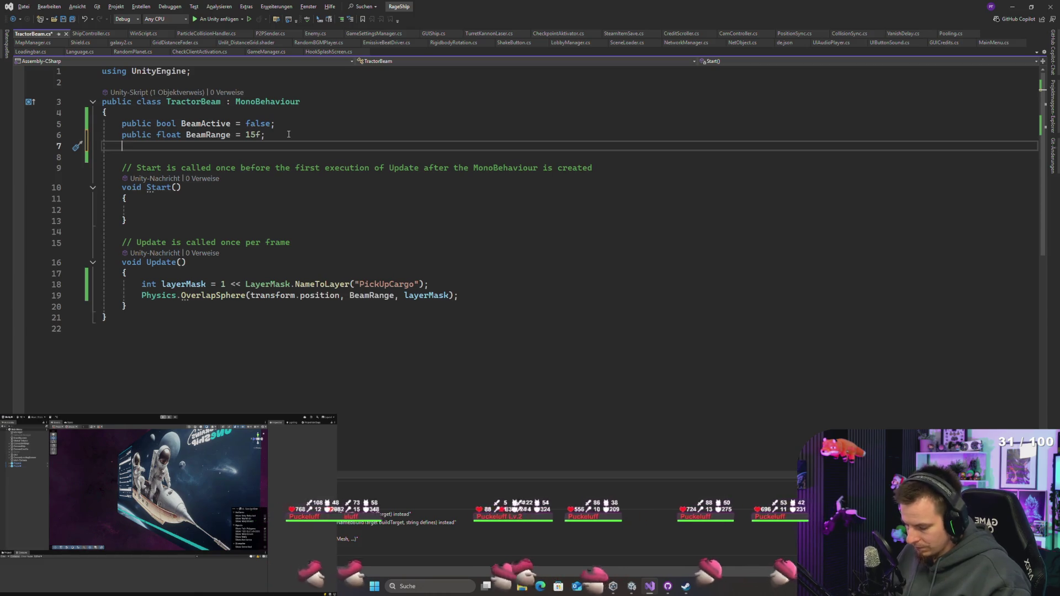
type("public Transf")
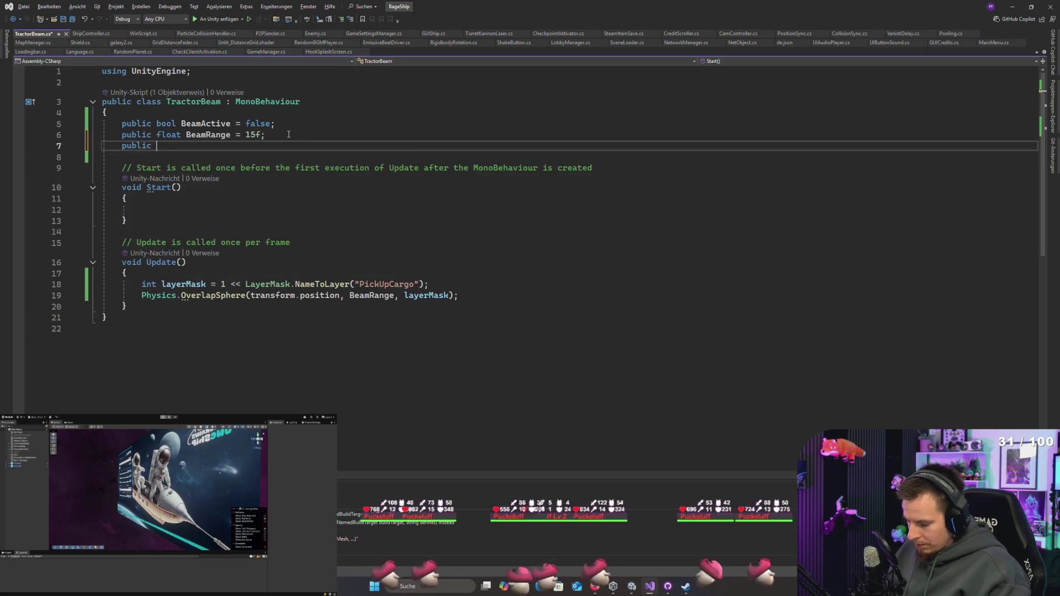
key("space")
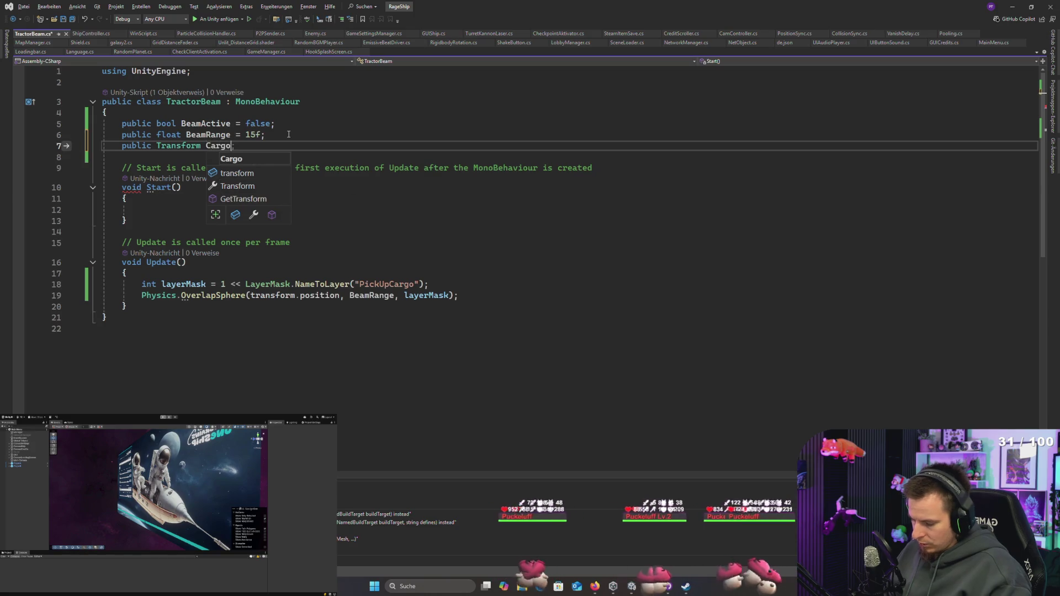
type("Box;")
key("ctrl+s")
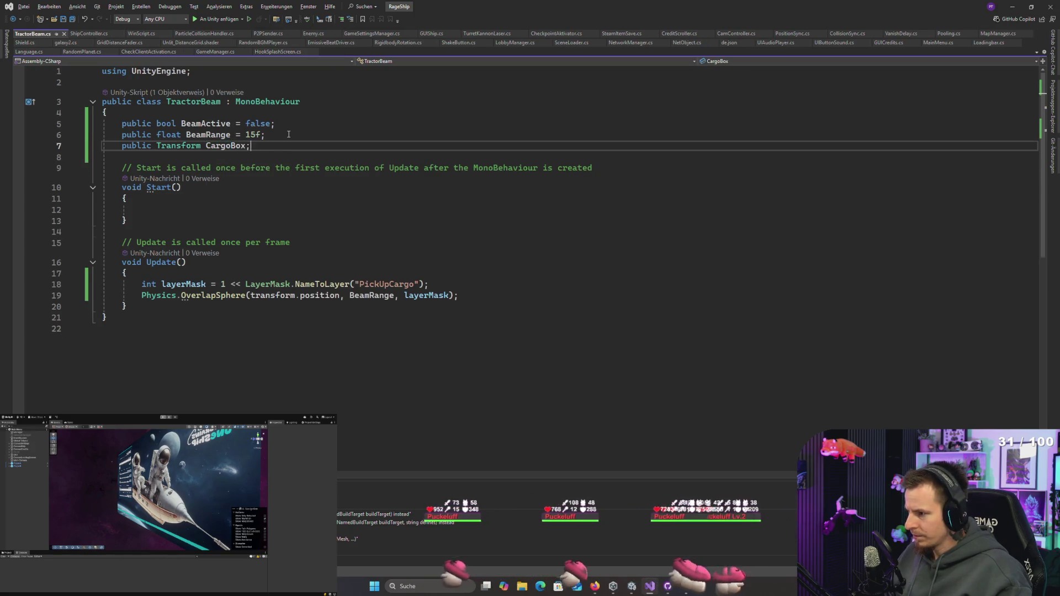
key("Return")
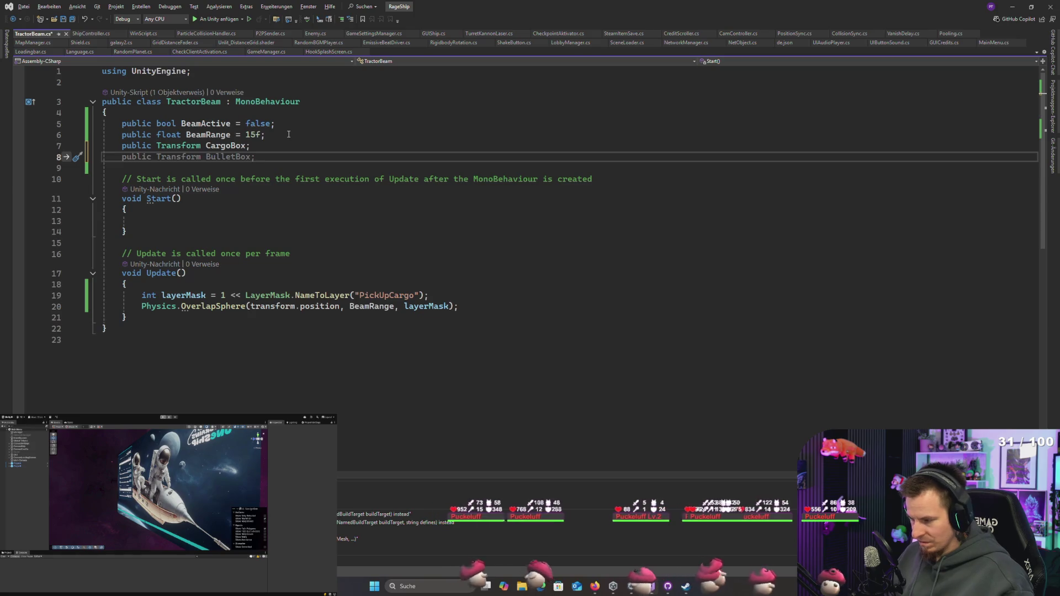
type("public ")
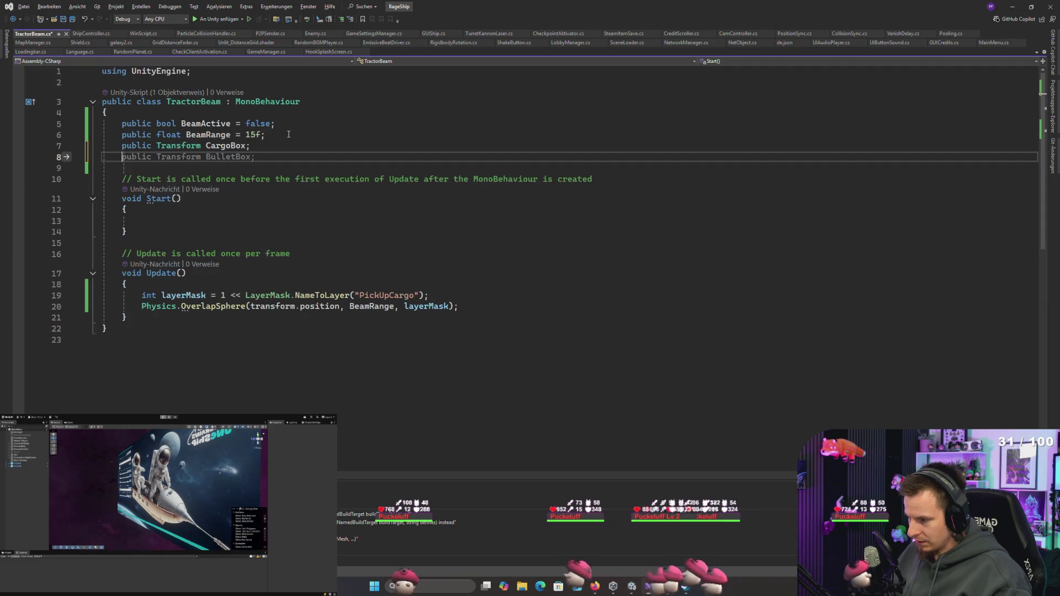
type("private vorc")
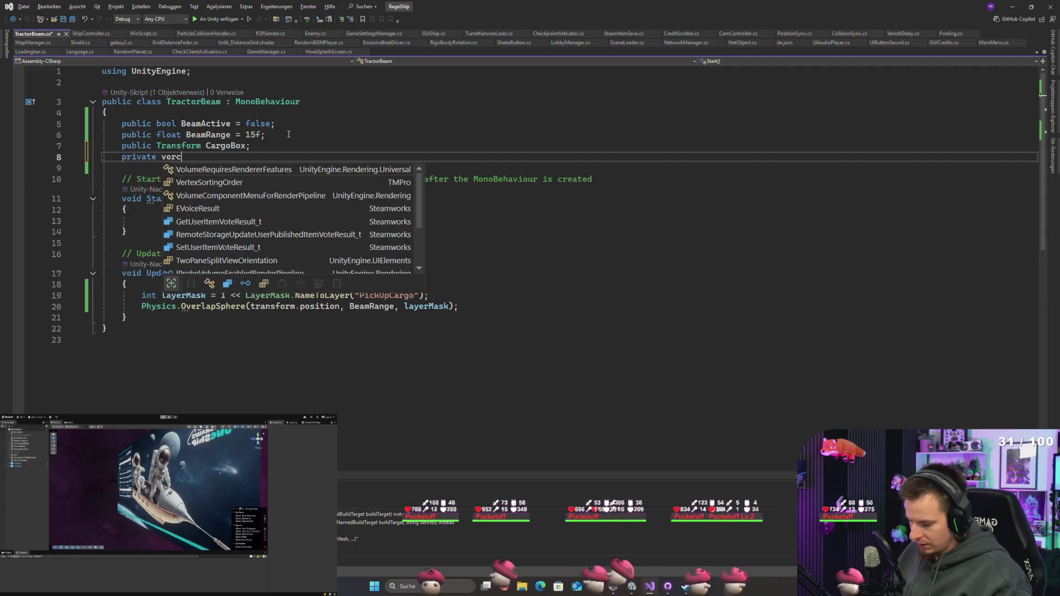
type("tor")
Step: Complete the new field as a private Vector3 LocalPickpoint
key("BackSpace")
key("BackSpace")
key("BackSpace")
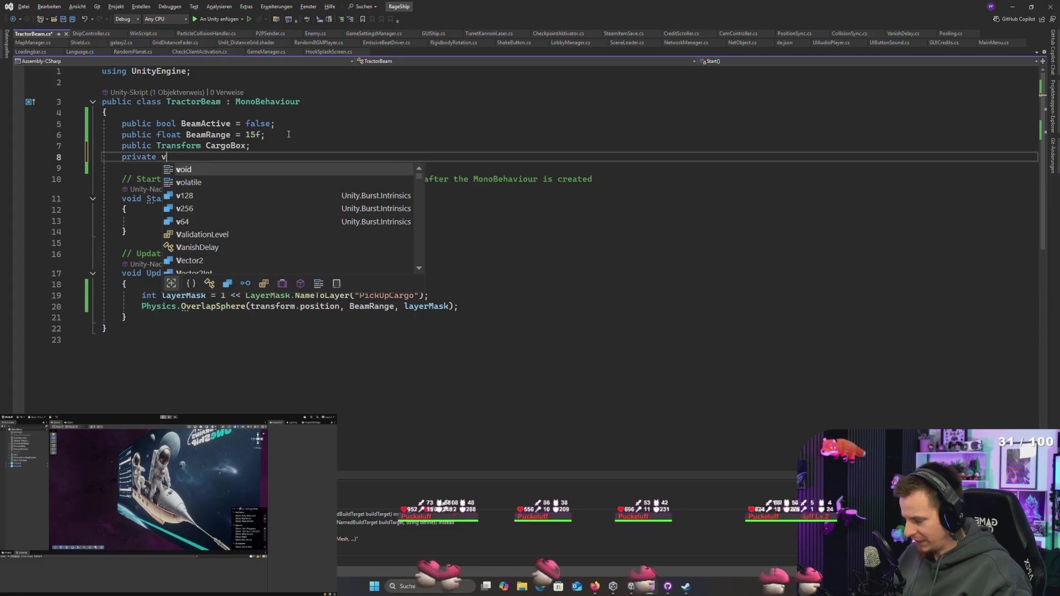
type("ector3 ")
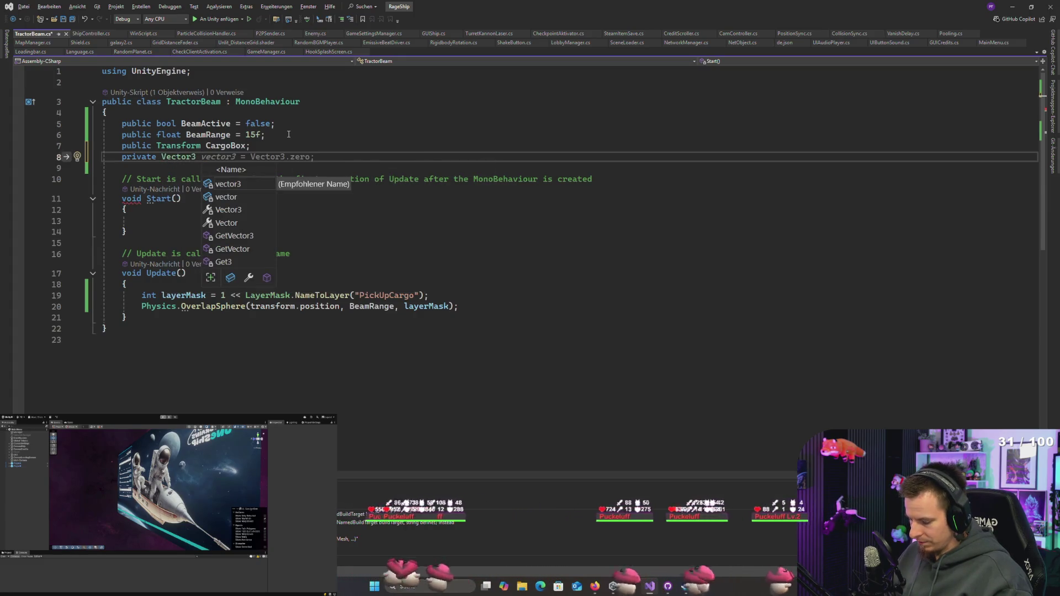
type("Local")
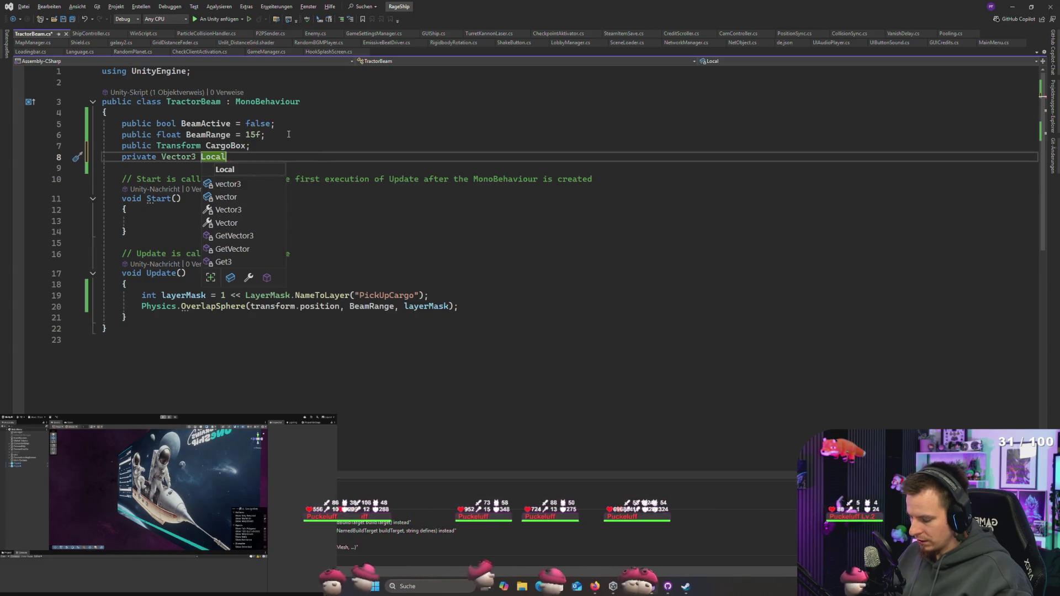
type("Pickpoint")
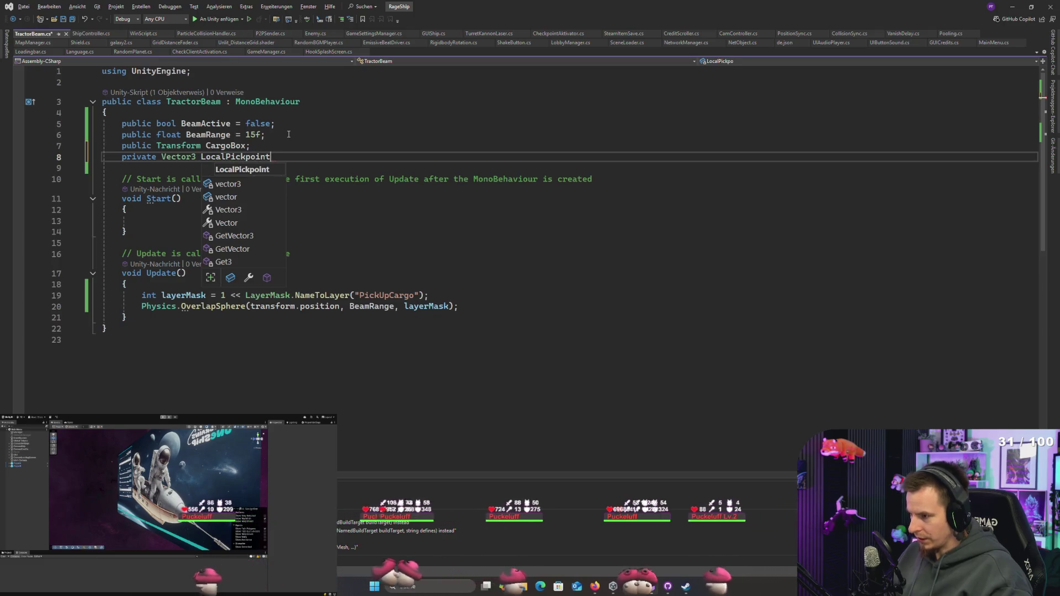
type(";")
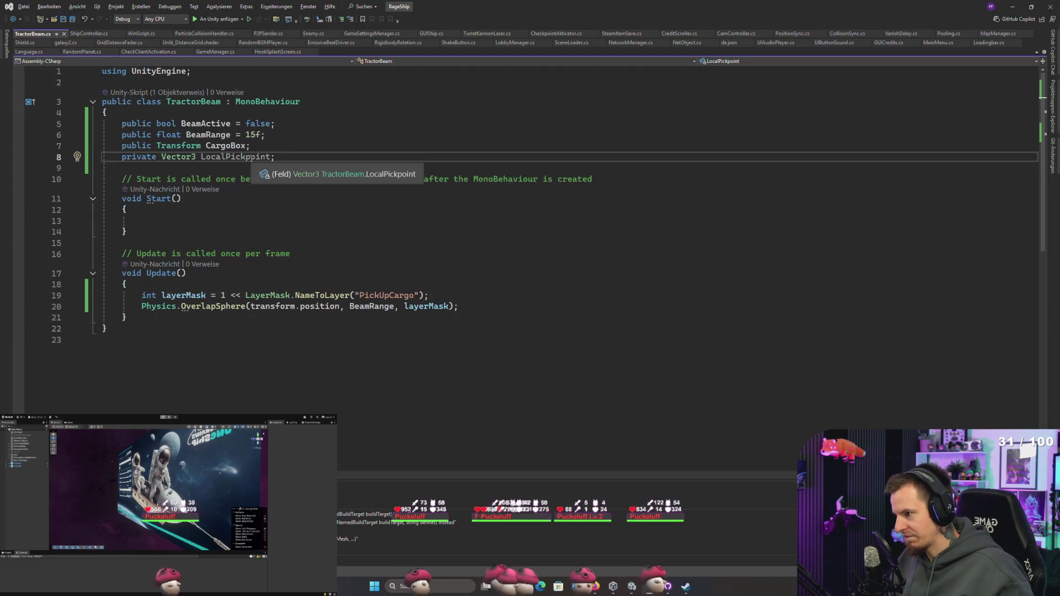
left_click(228, 164, "shift")
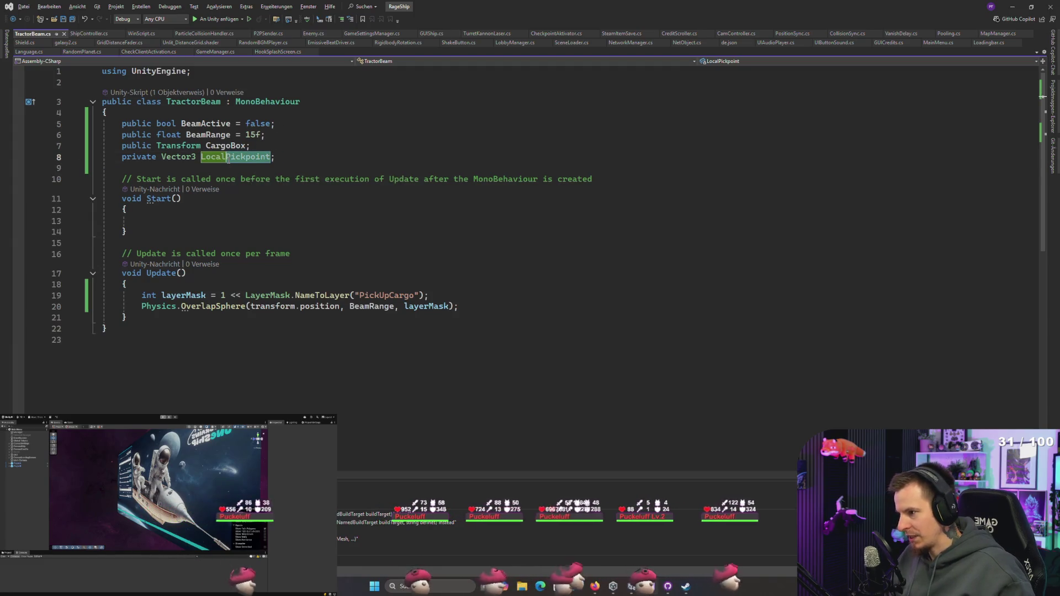
Step: Rename LocalPickpoint to LocalTrackPoint initialised to Vector3.zero and save
double_click(254, 157)
type("LocalTrackPoint")
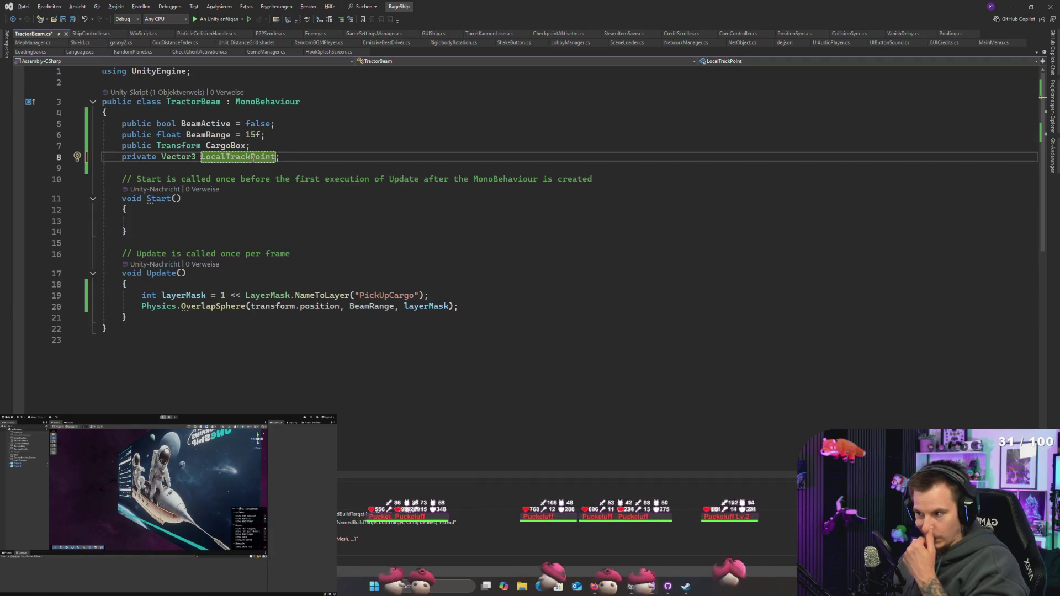
type(" = Vector3")
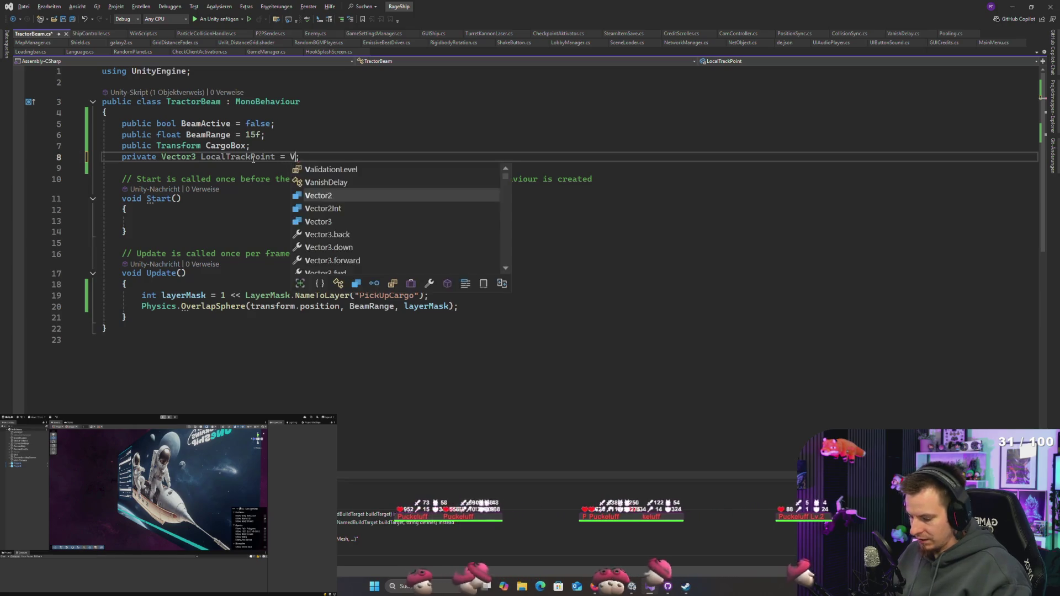
type(".zer")
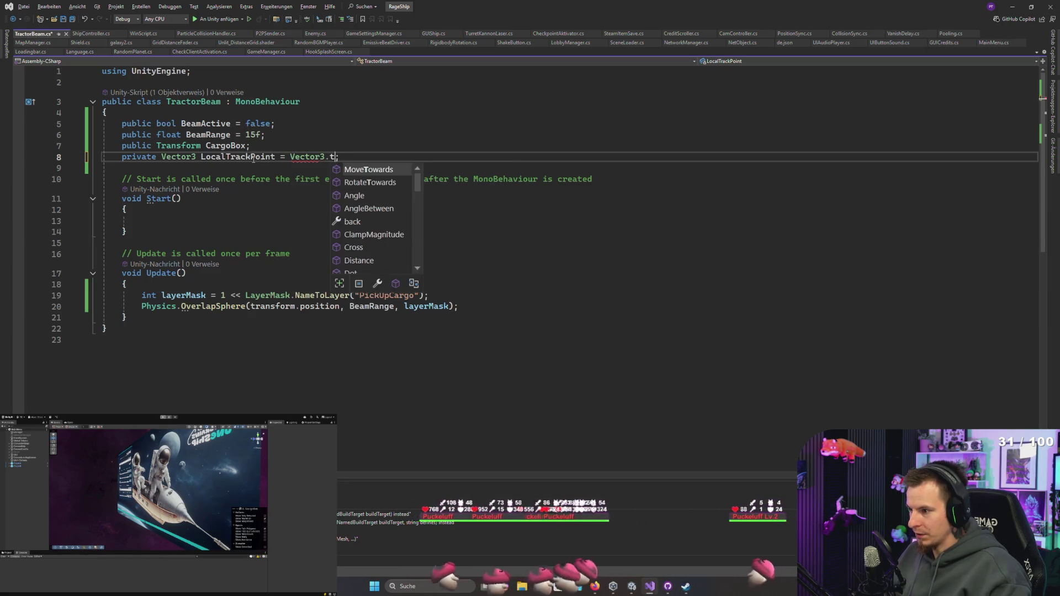
key("Tab")
key("ctrl+s")
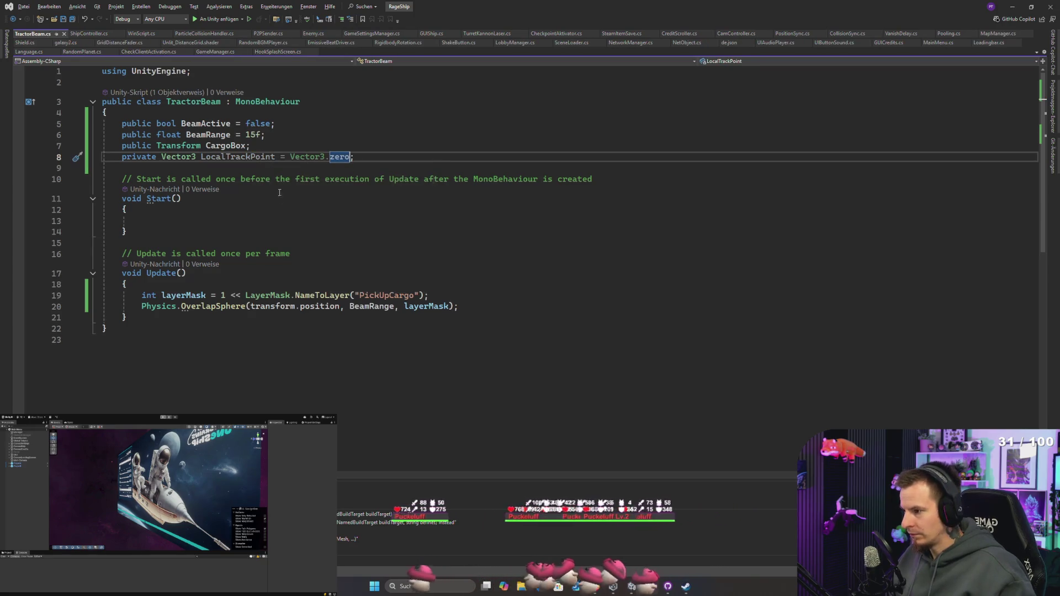
left_click(514, 305)
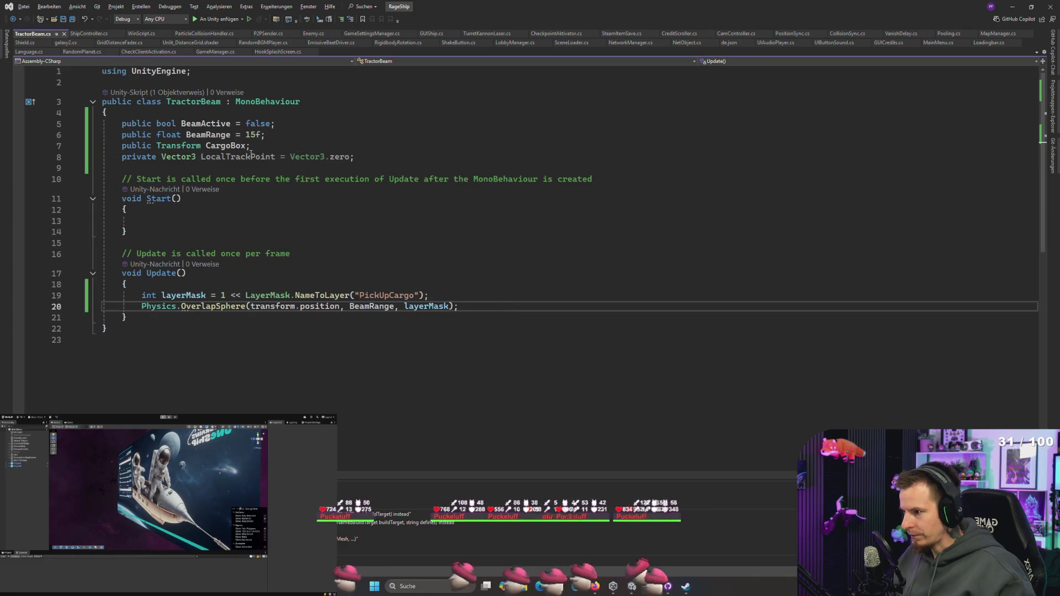
double_click(220, 144)
Step: Insert 'if (CargoBox != null) return;' at the top of Update, followed by a blank line, and save
left_click(236, 288)
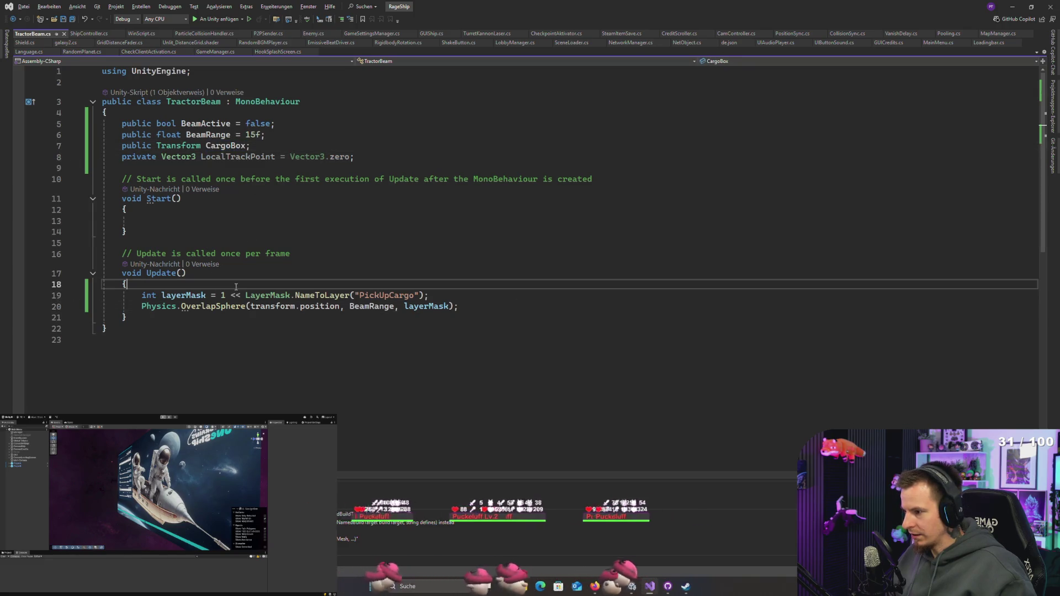
key("Return")
type("if (CargoBox != ")
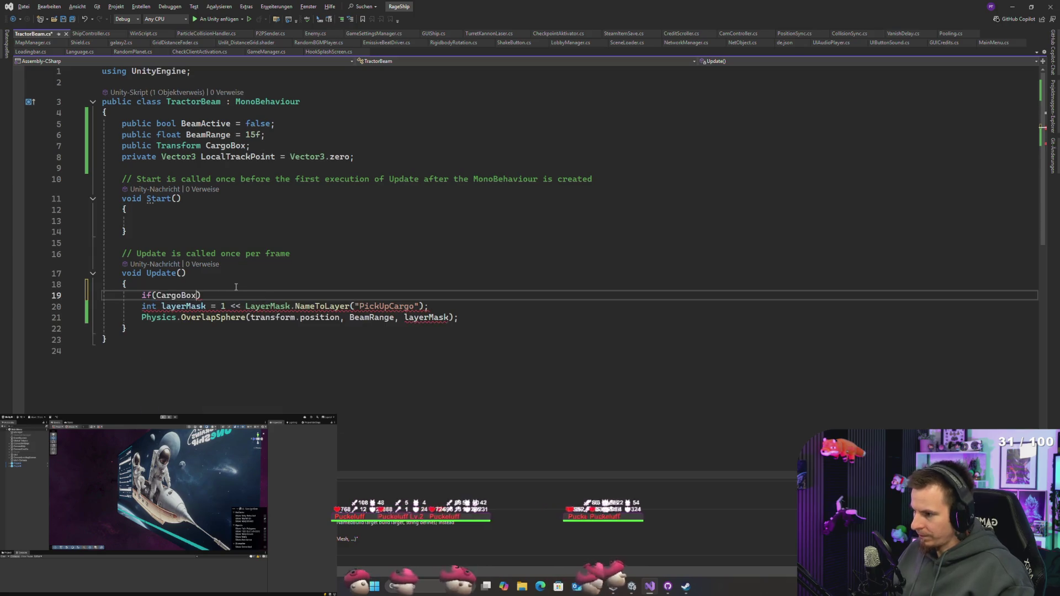
type("null) return")
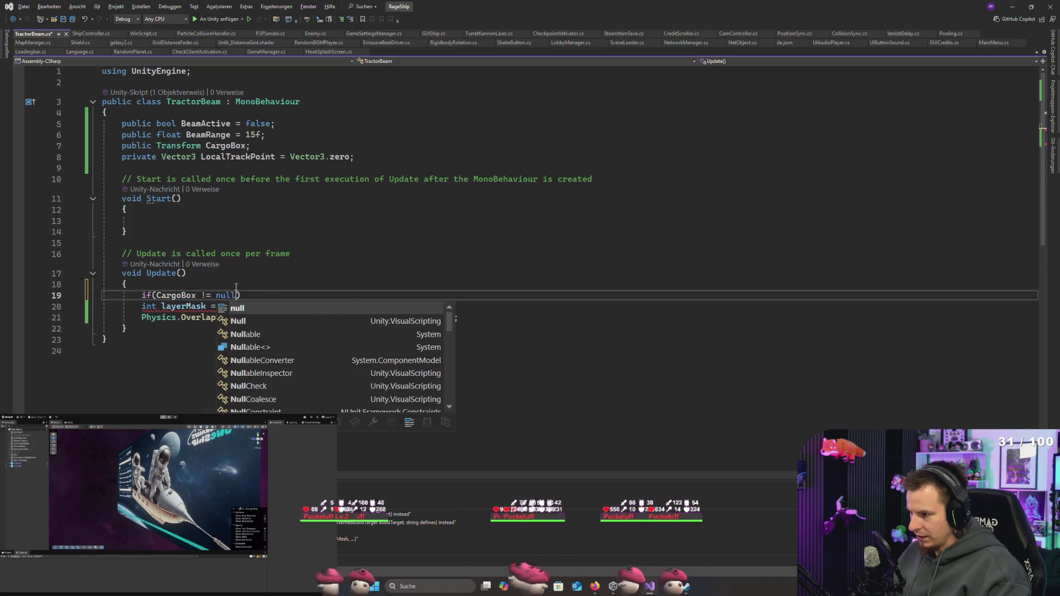
type(";")
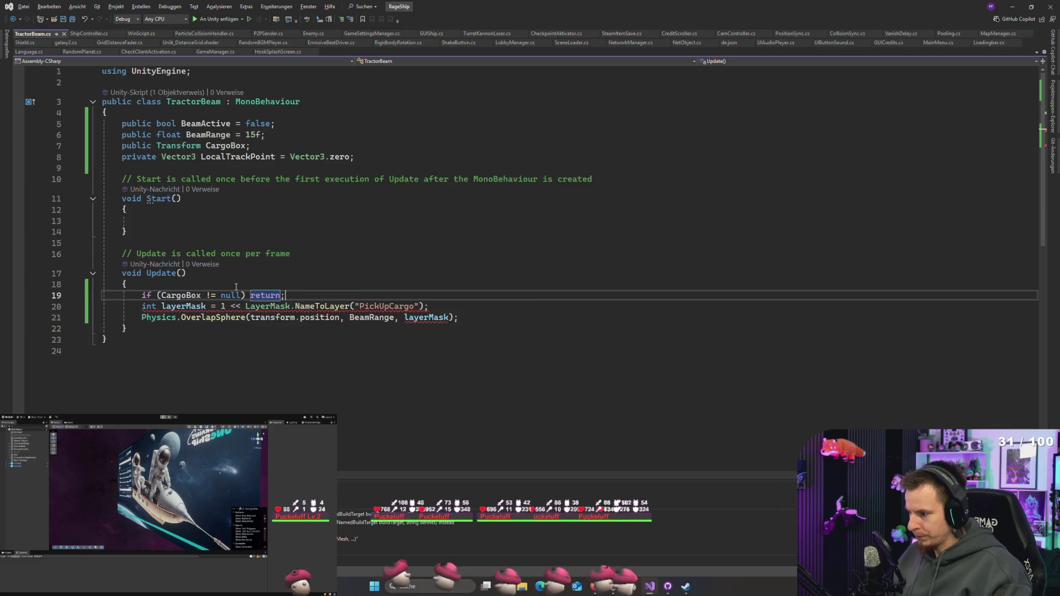
key("Return")
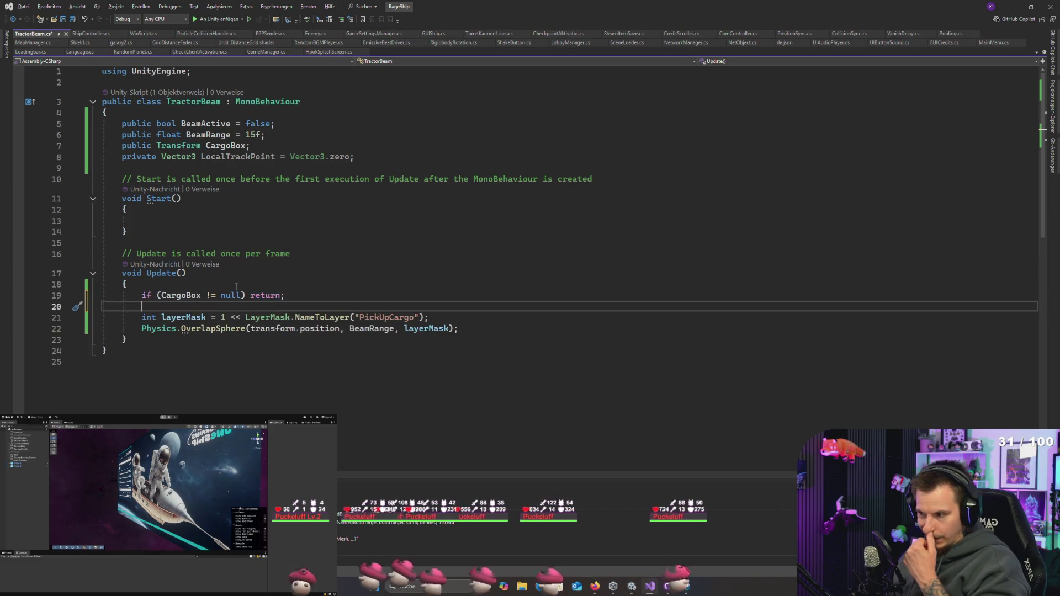
key("ctrl+s")
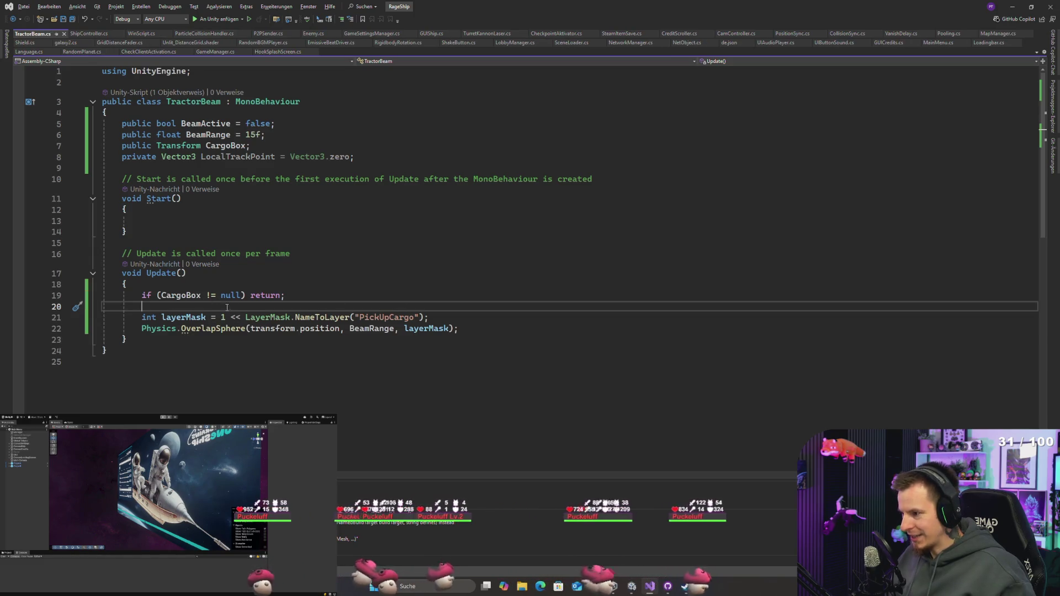
key("Down")
key("Down")
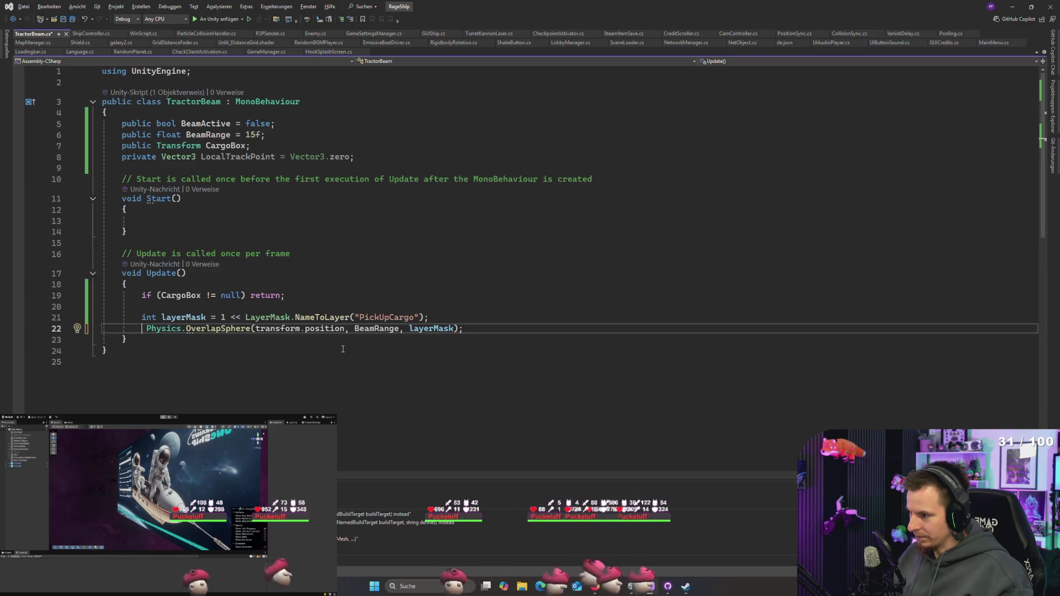
Step: Prefix the OverlapSphere call with 'CargoBox =' and try a [0] index with a null fallback
type("CargoBox =")
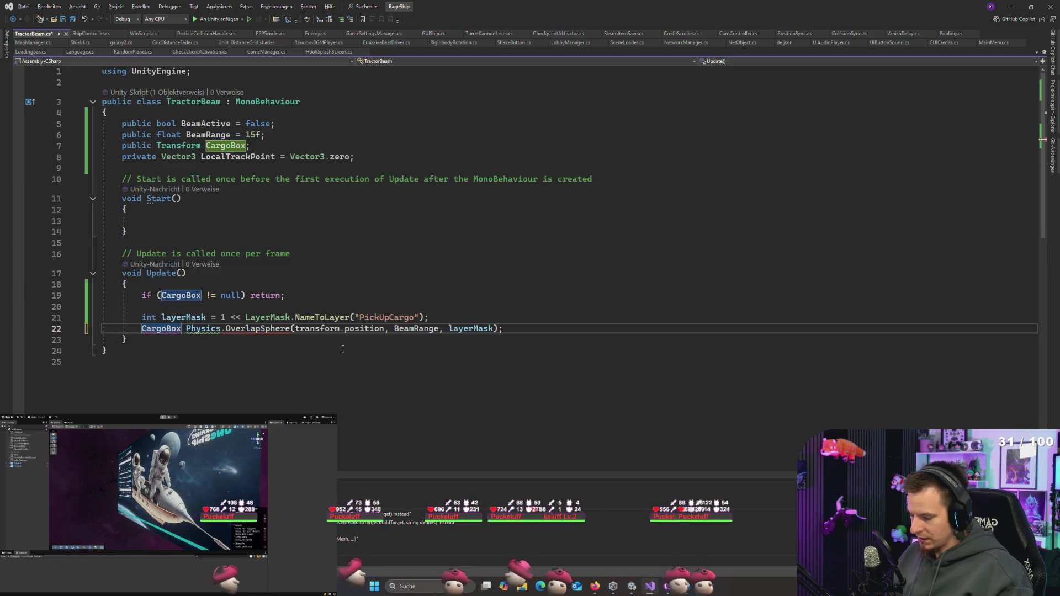
left_click(508, 329)
type("[")
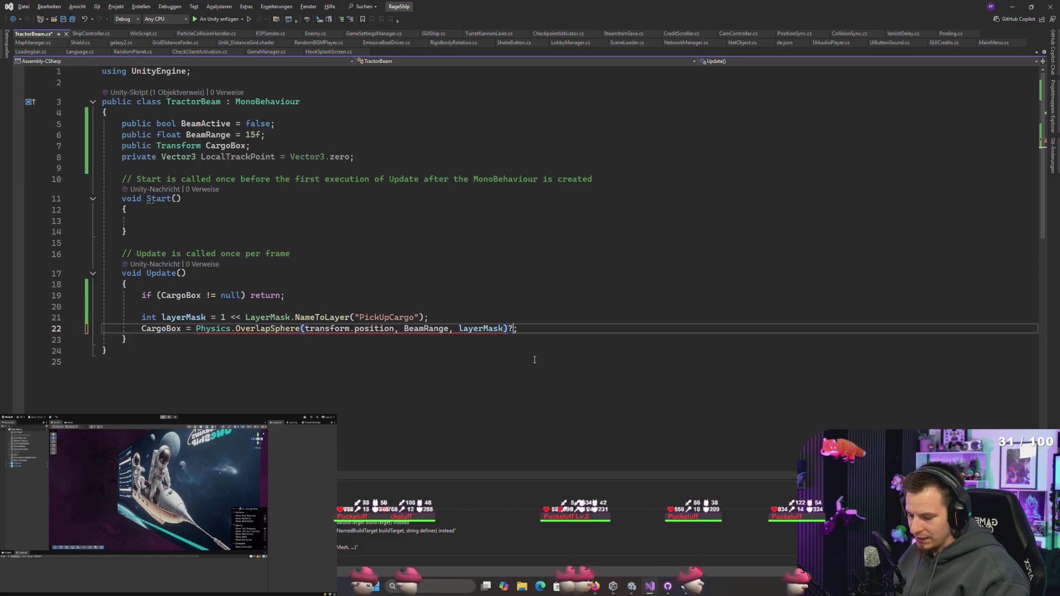
type("?[1]")
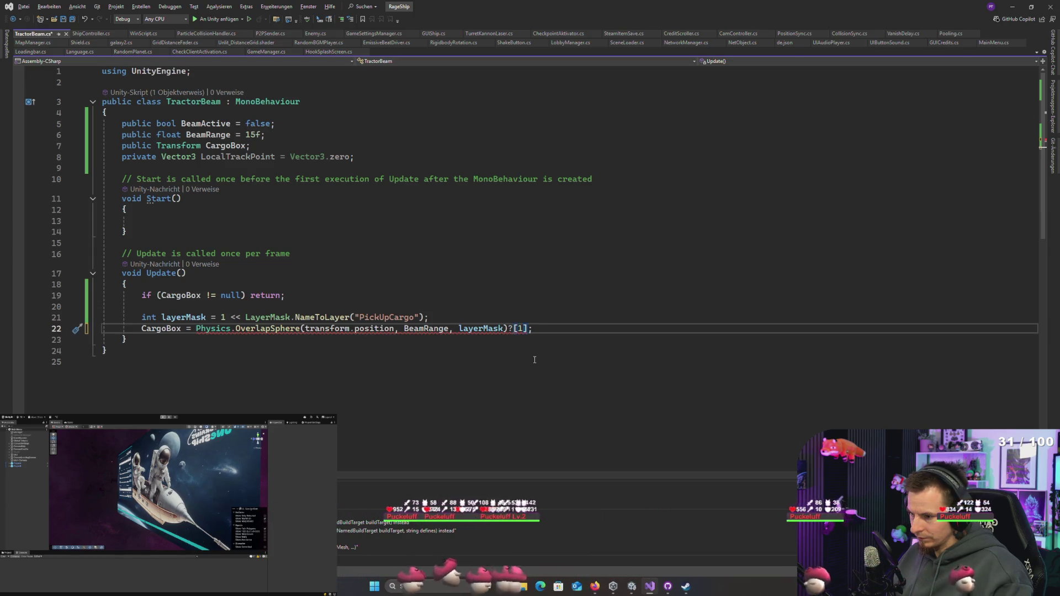
key("BackSpace")
type("0]?n")
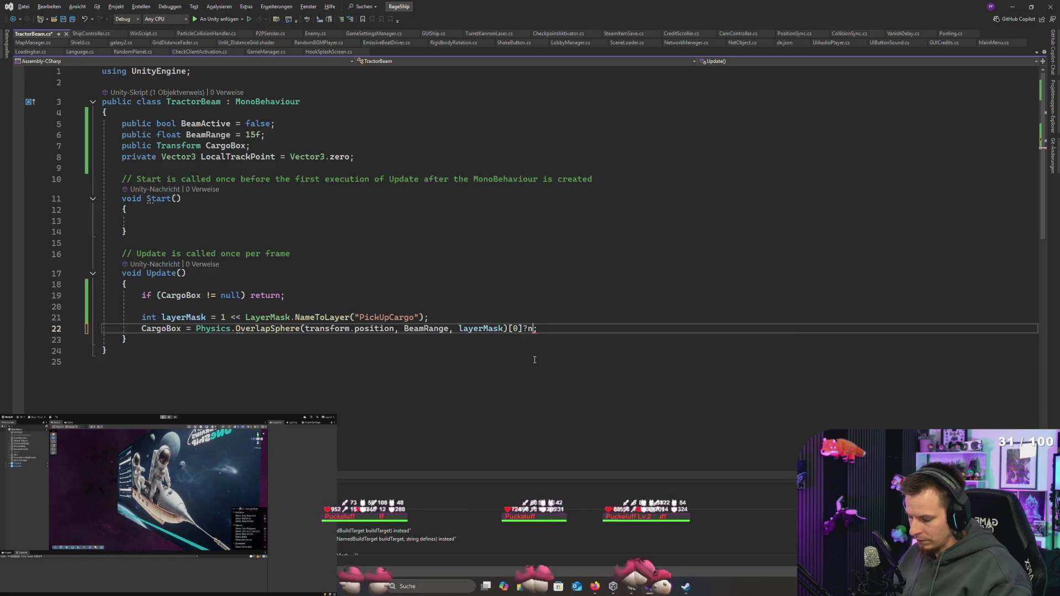
type("ull")
key("End")
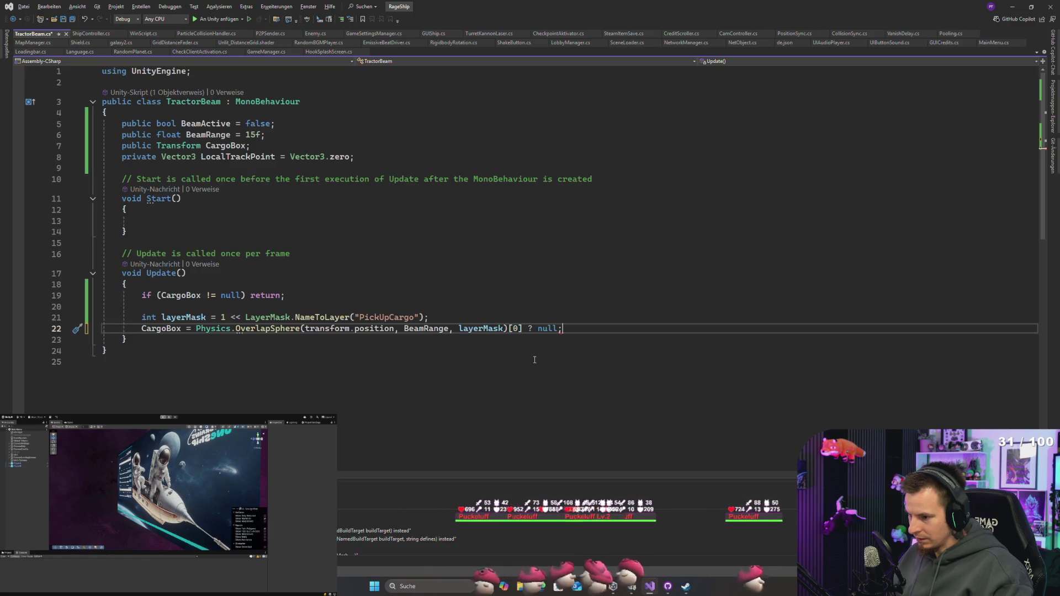
Step: Remove the index and null fallback again, leaving the plain CargoBox assignment
key("BackSpace")
key("BackSpace")
key("BackSpace")
type("?[")
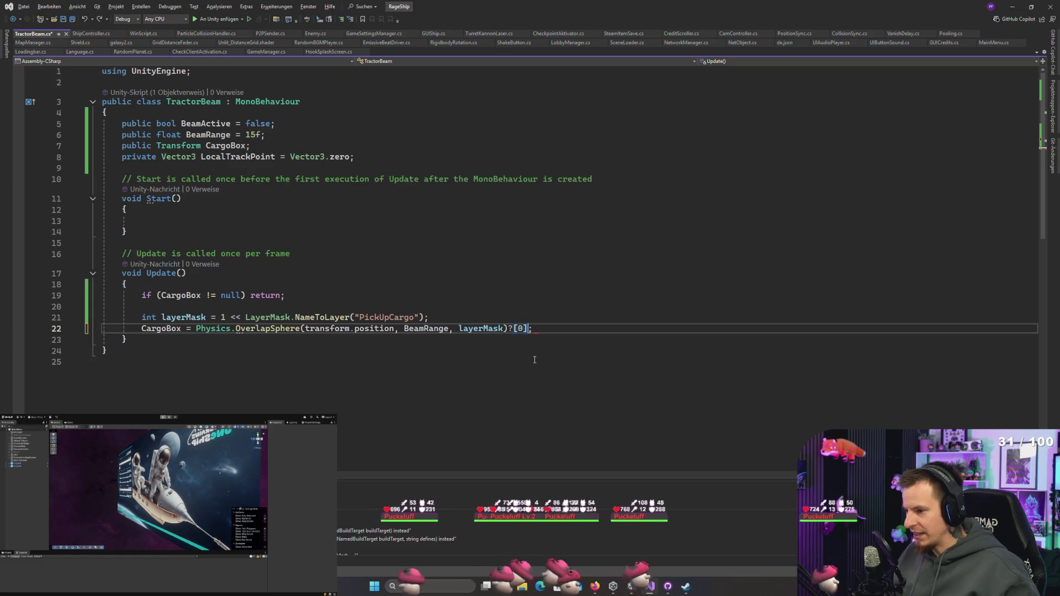
key("BackSpace")
key("BackSpace")
key("Delete")
key("ctrl+h")
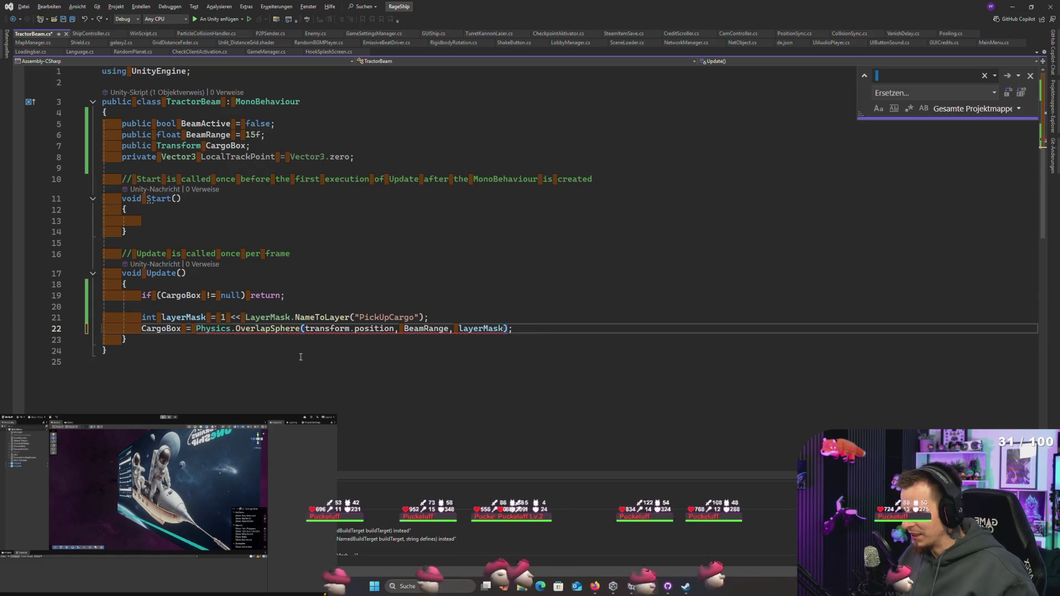
left_click(215, 347)
key("Escape")
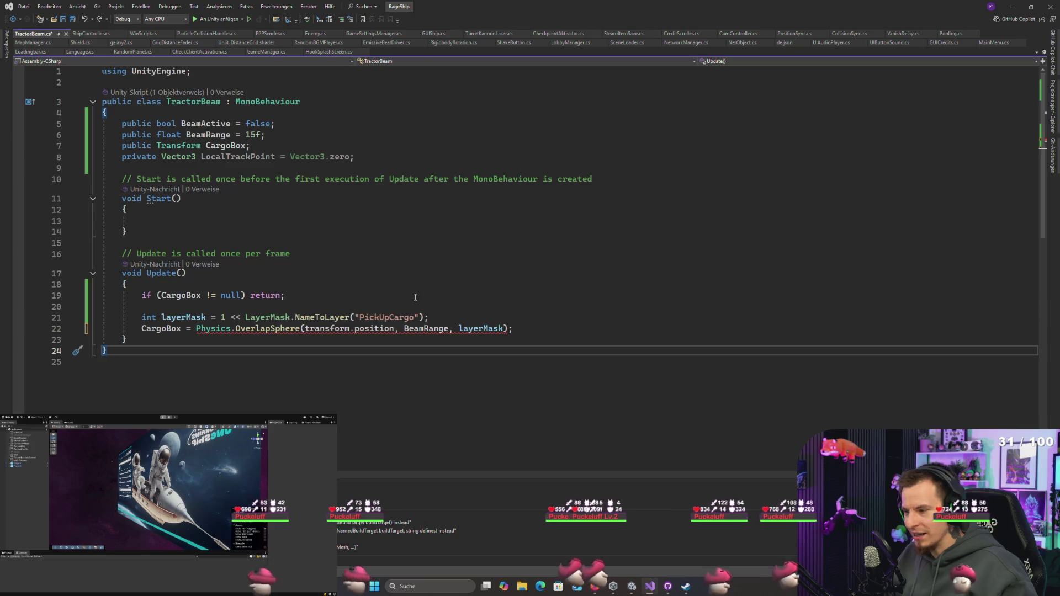
Step: Replace CargoBox with a Collider[] variable named c to hold the OverlapSphere results
double_click(161, 329)
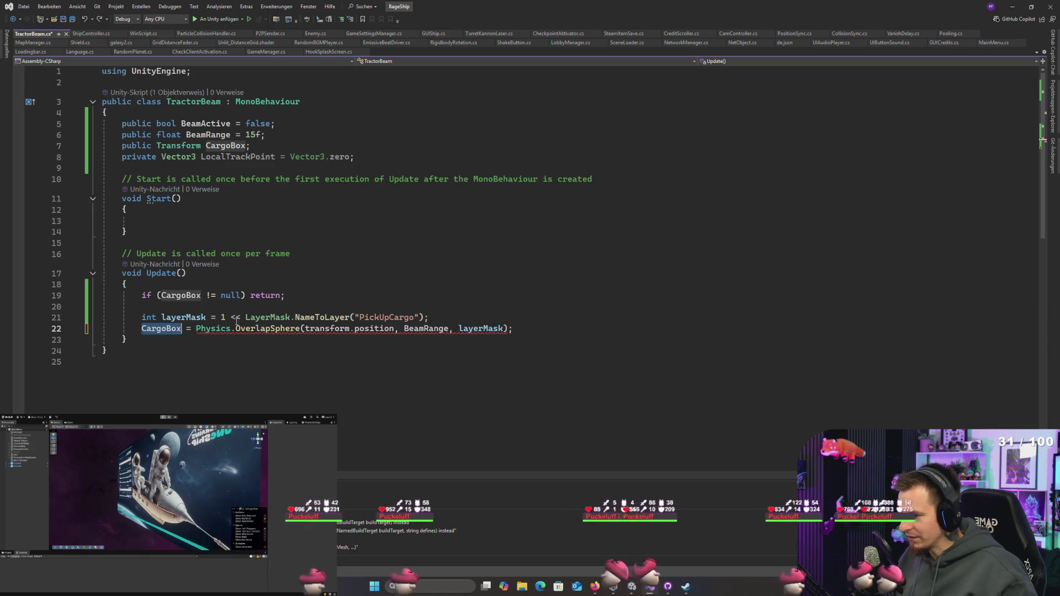
mouse_move(268, 327)
type("Collider")
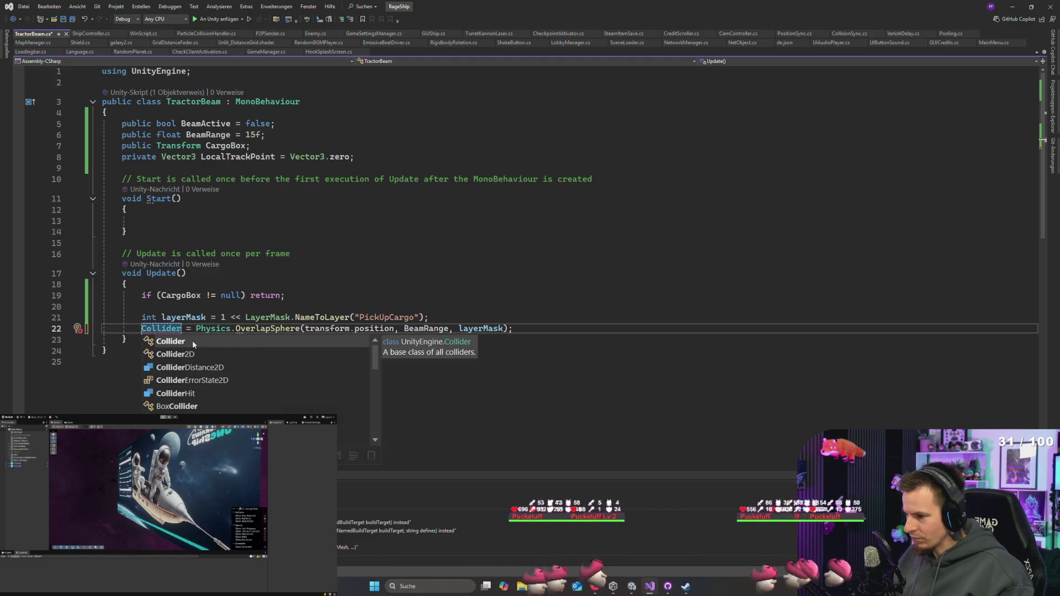
key("Escape")
type("c")
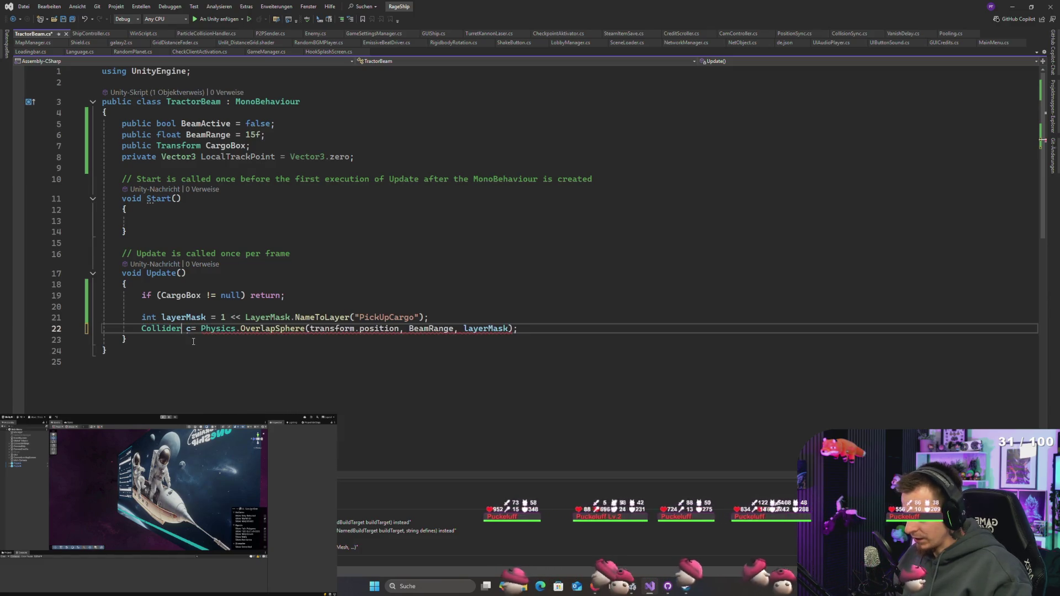
type("[]")
key("Right")
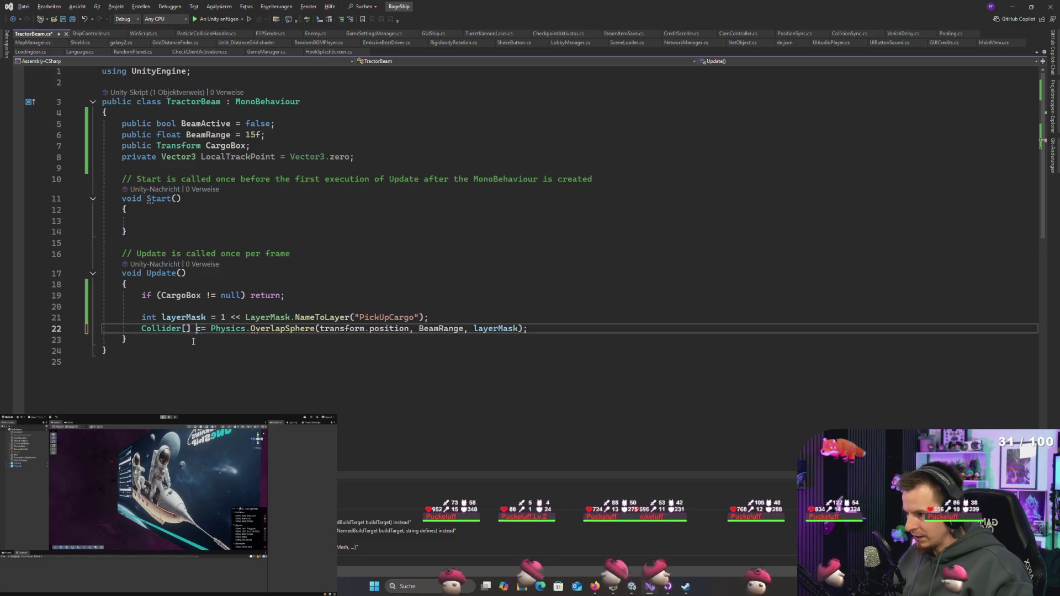
key("ctrl+z")
key("Right")
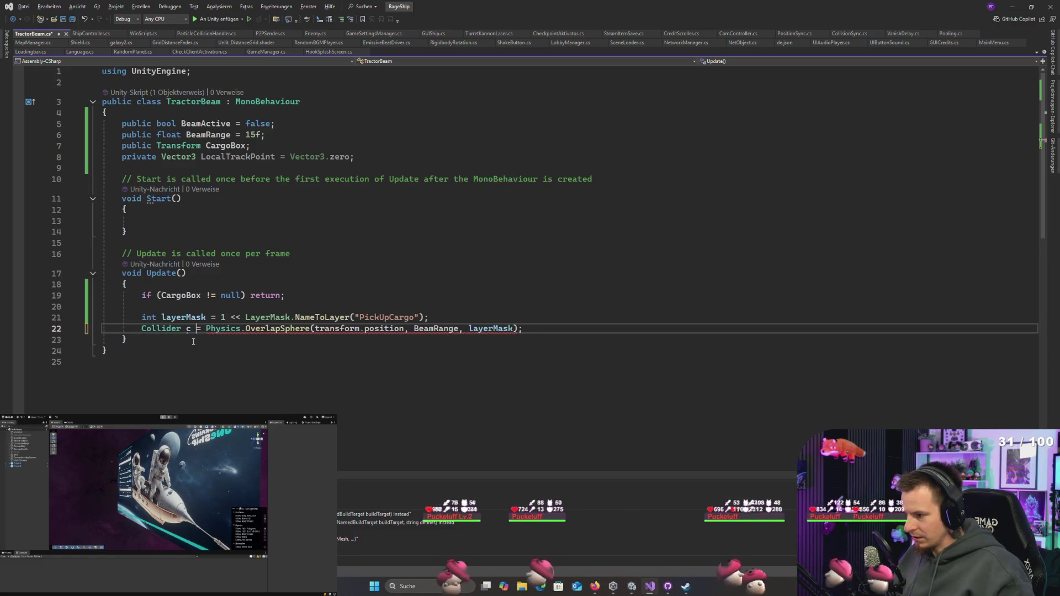
left_click(521, 328)
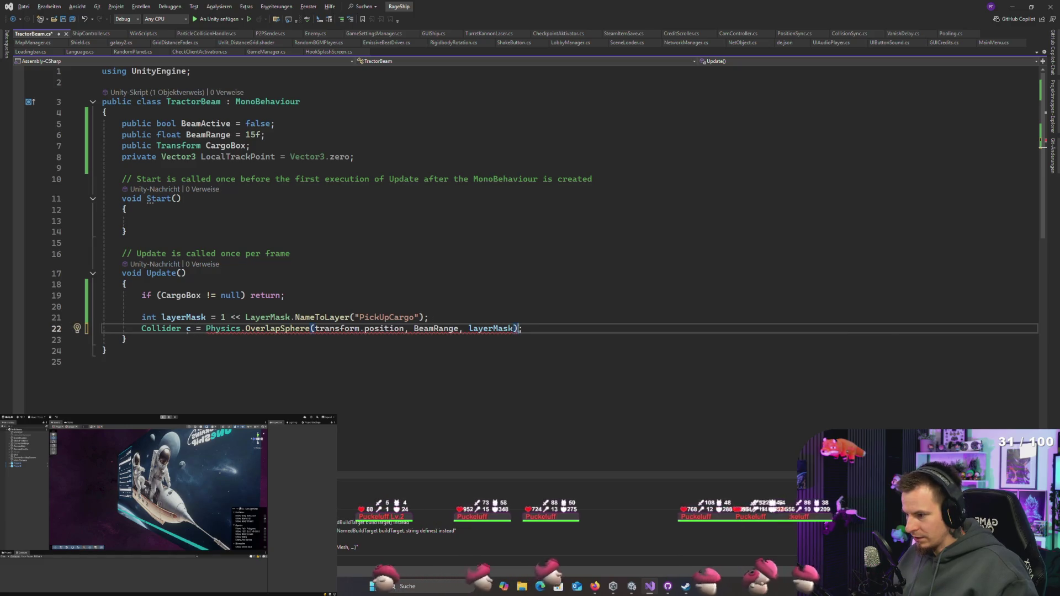
left_click(188, 330)
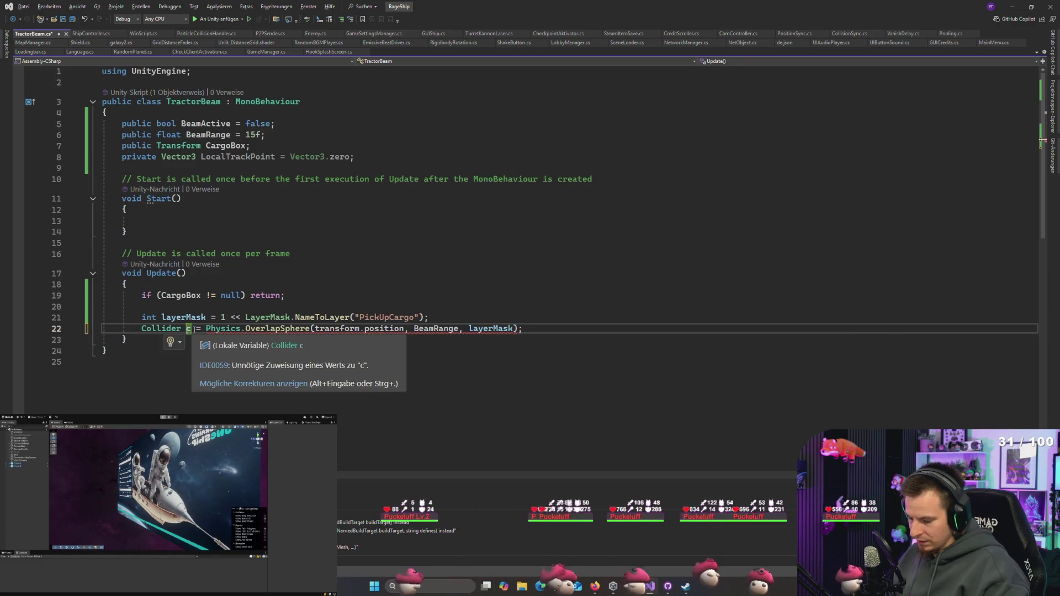
key("Left")
type("[]")
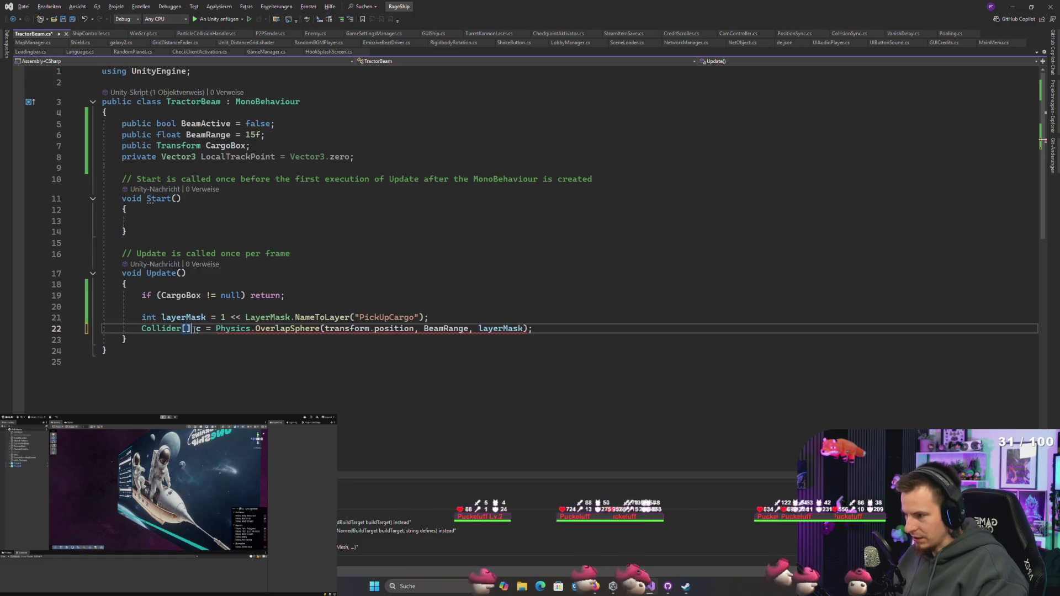
Step: Begin an if check on c's length on a new line below the call
left_click(555, 326)
key("Return")
key("Return")
type("if(c.le")
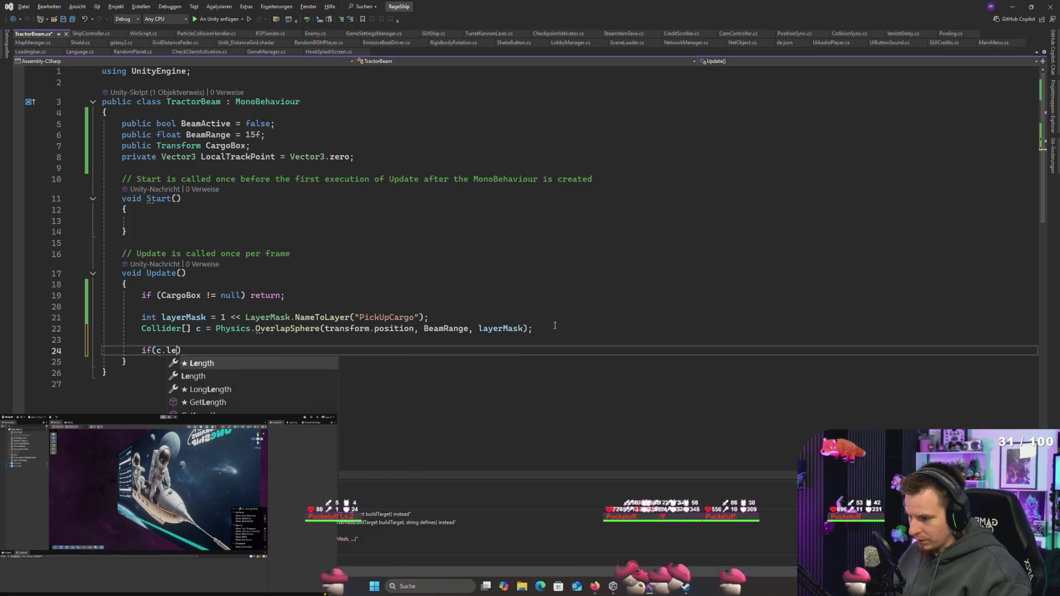
Step: Complete the guard 'if (c.Length <= 0) return;'
key("Tab")
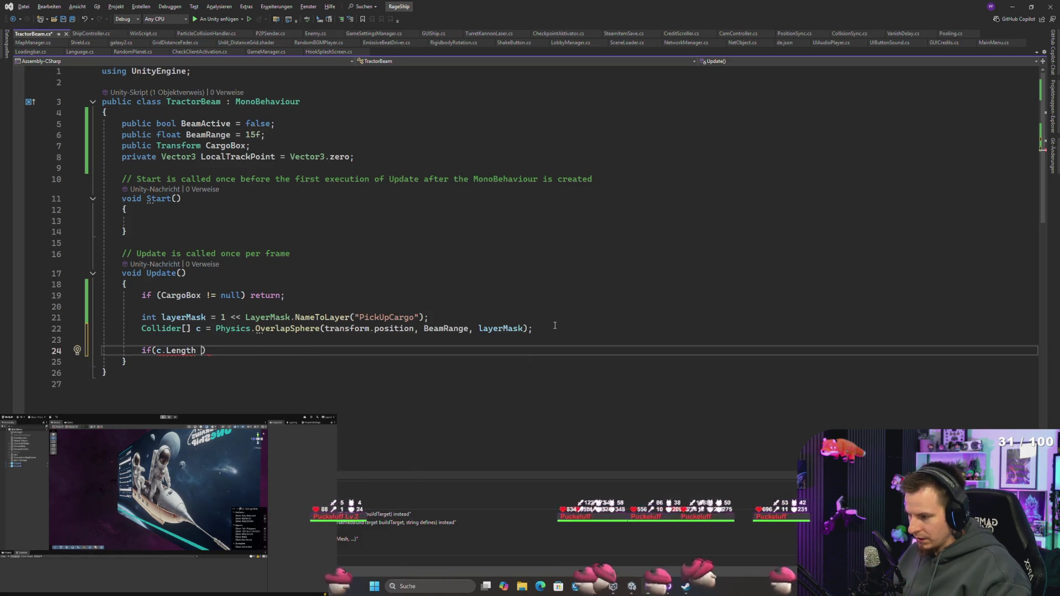
type("<= 0)")
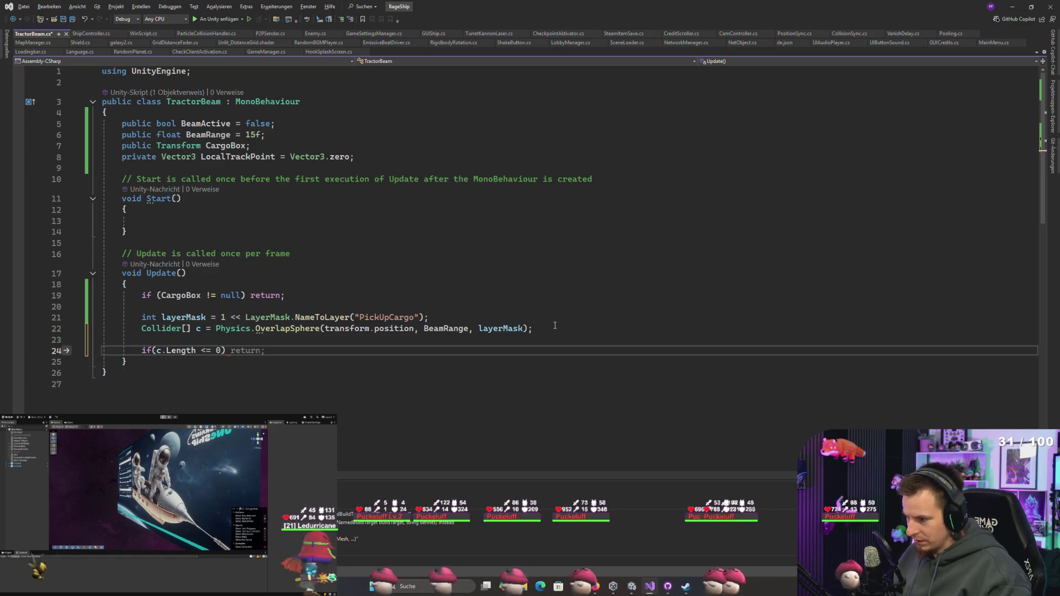
type(" return;")
key("Return")
key("Return")
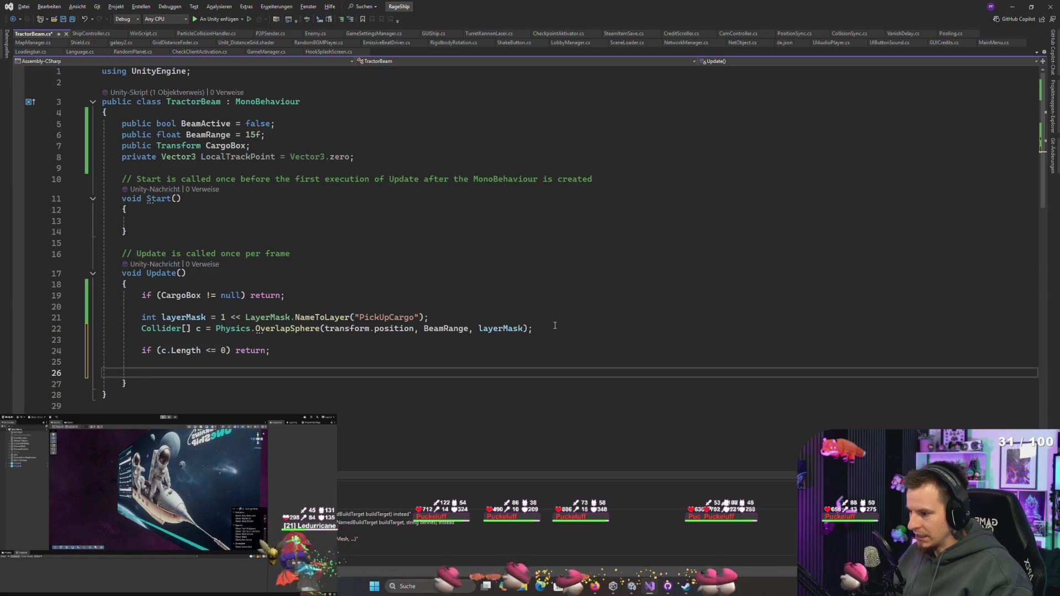
Step: Add 'CargoBox = c[0].transform;' on the next line and save the script
type("c[")
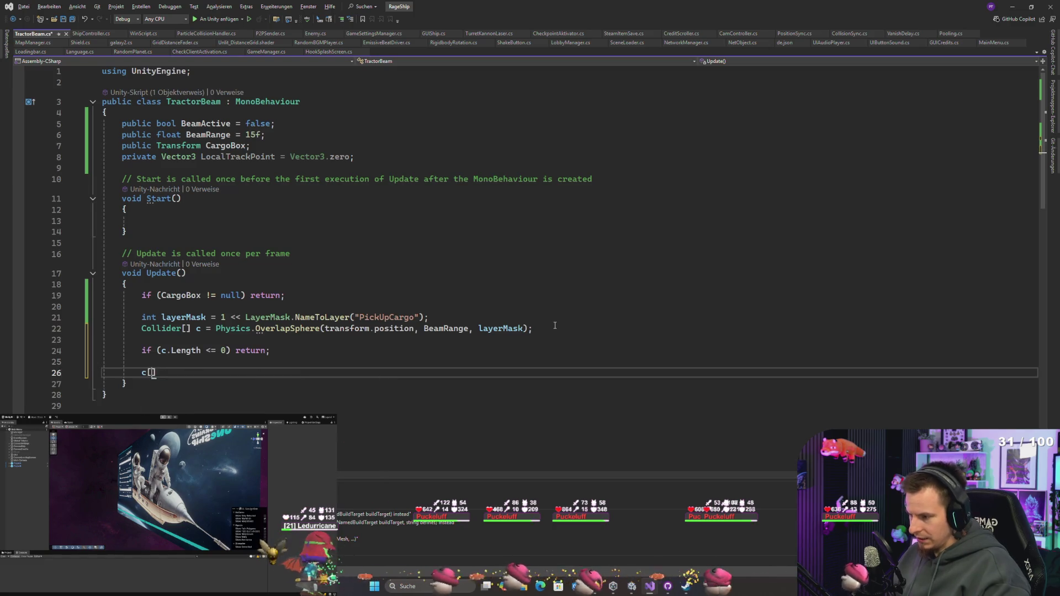
type("0]")
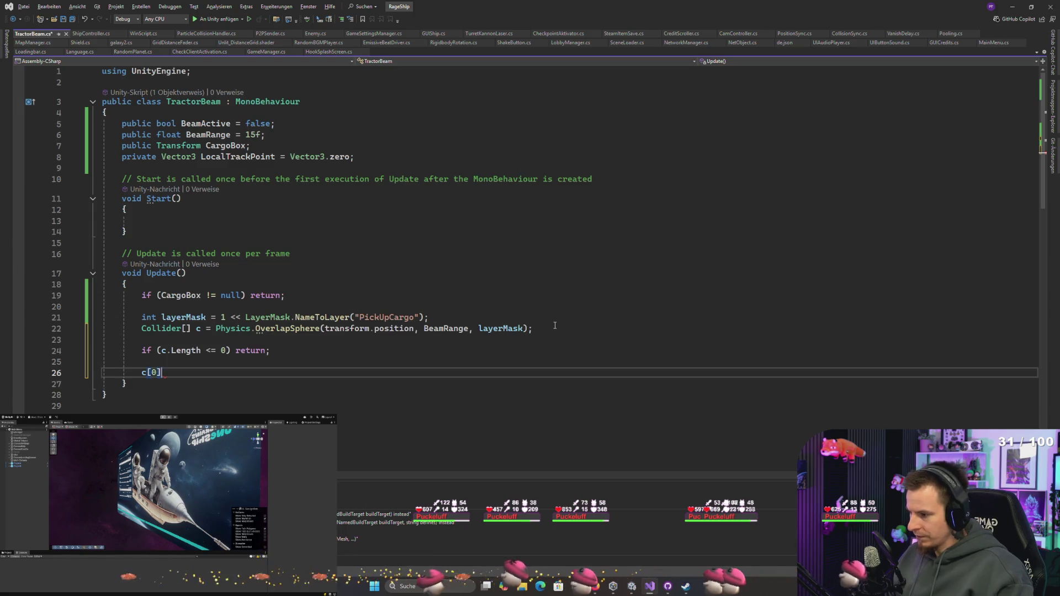
key("Home")
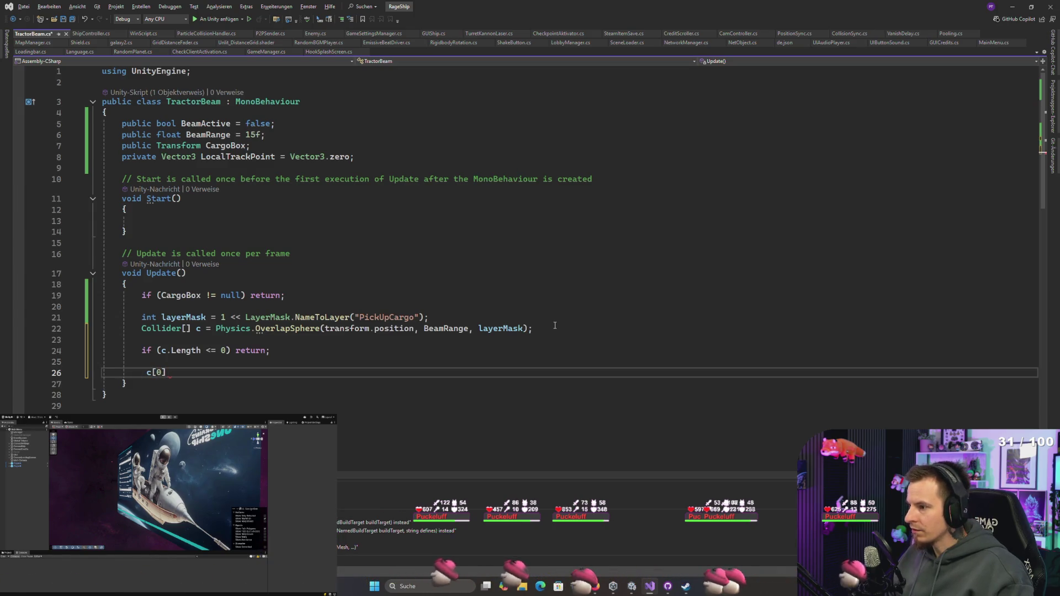
type("Carg")
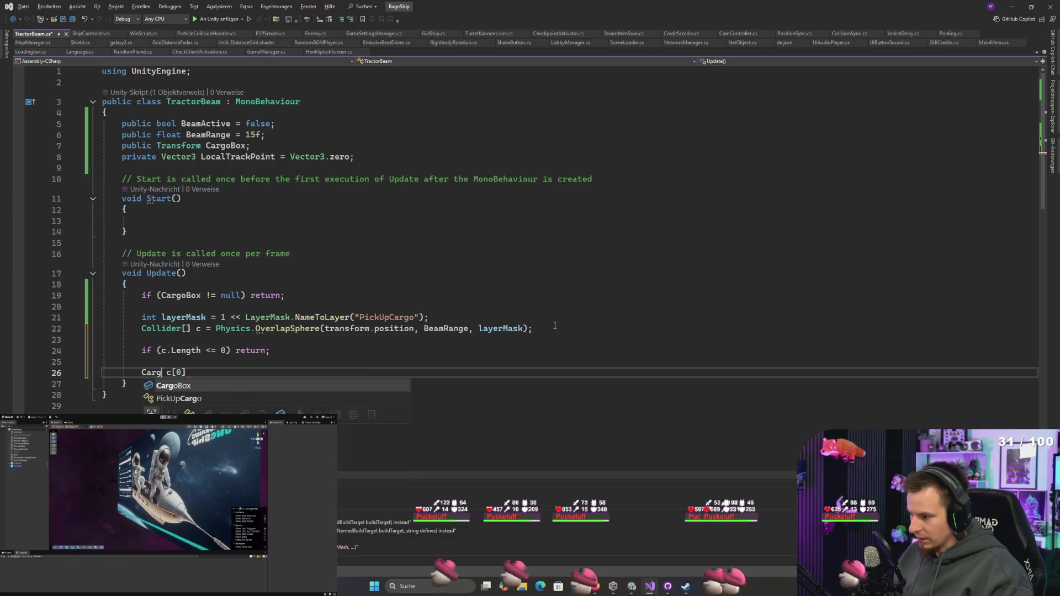
key("Tab")
type("=")
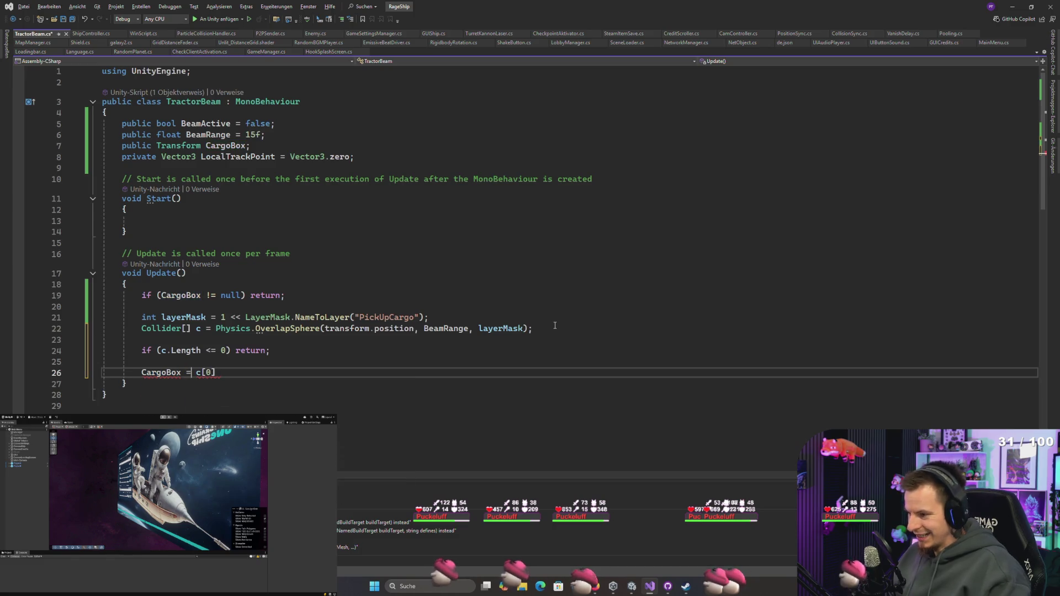
key("End")
type(".transform;")
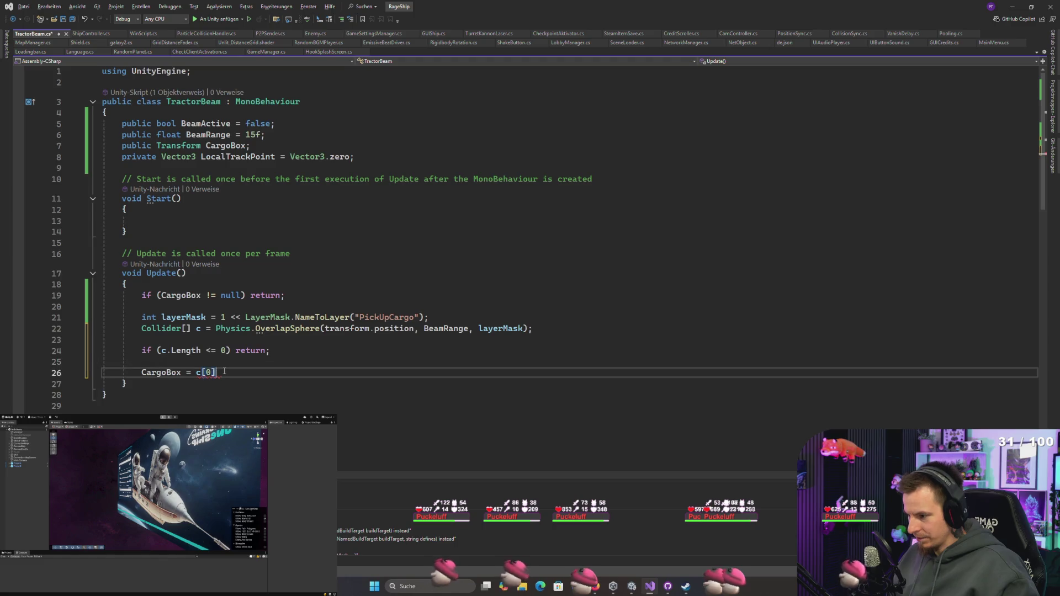
key("ctrl+s")
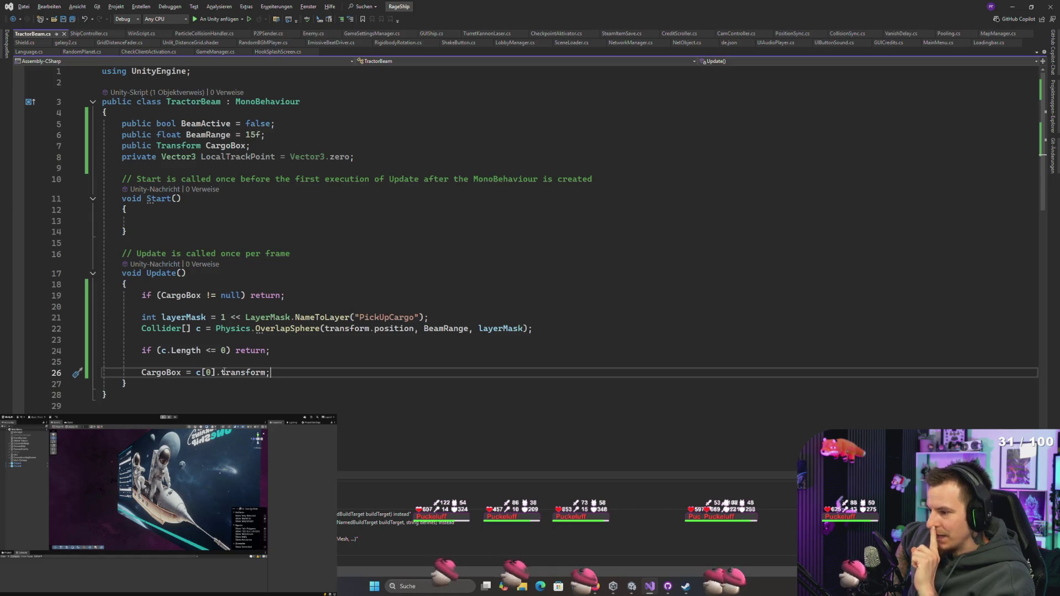
Step: Change line 19's guard to if (!BeamActive || CargoBox != null) return; and save TractorBeam.cs
double_click(214, 124)
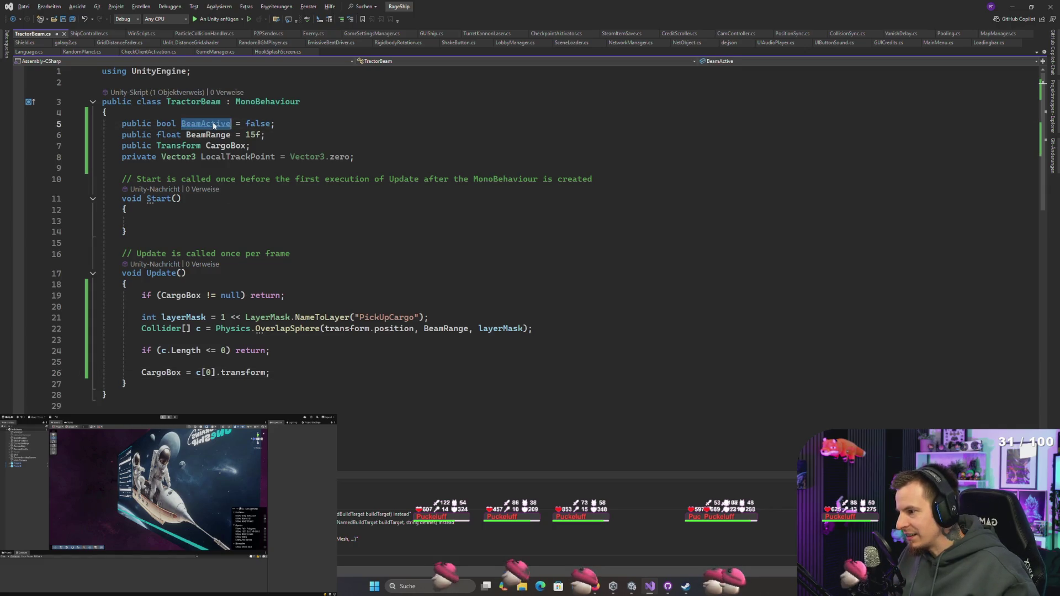
left_click(212, 288)
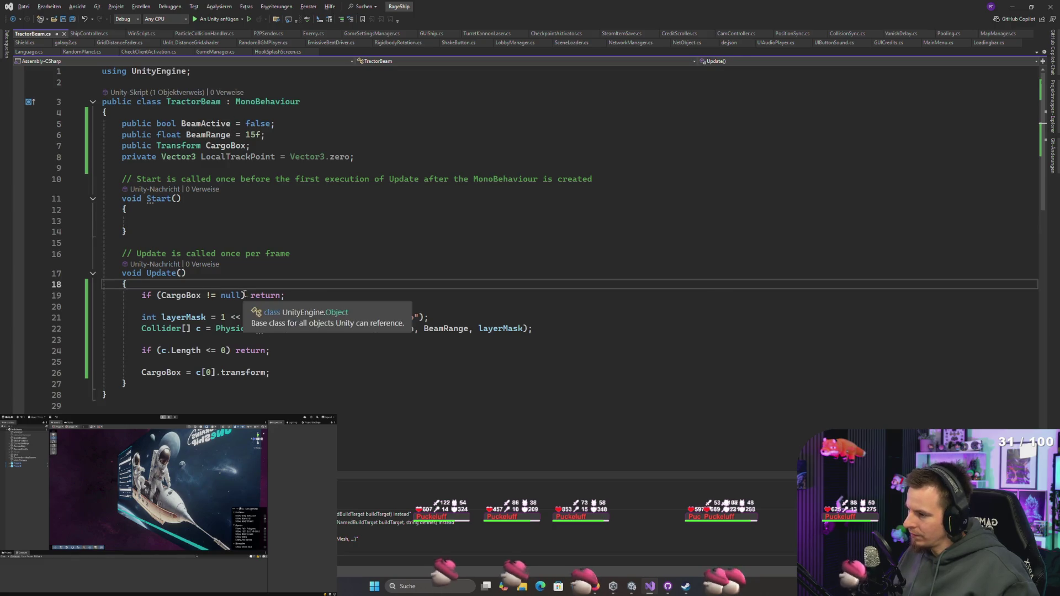
left_click(237, 296)
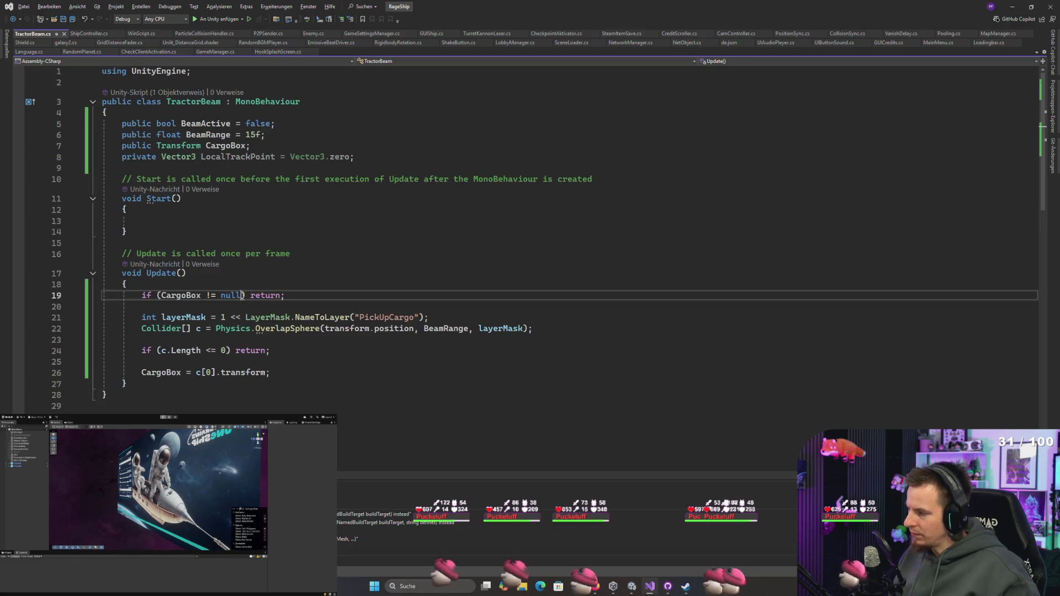
key("ctrl+Left")
key("ctrl+Left")
key("ctrl+Left")
type("BeamActive")
key("Left")
key("Left")
key("Left")
type("!")
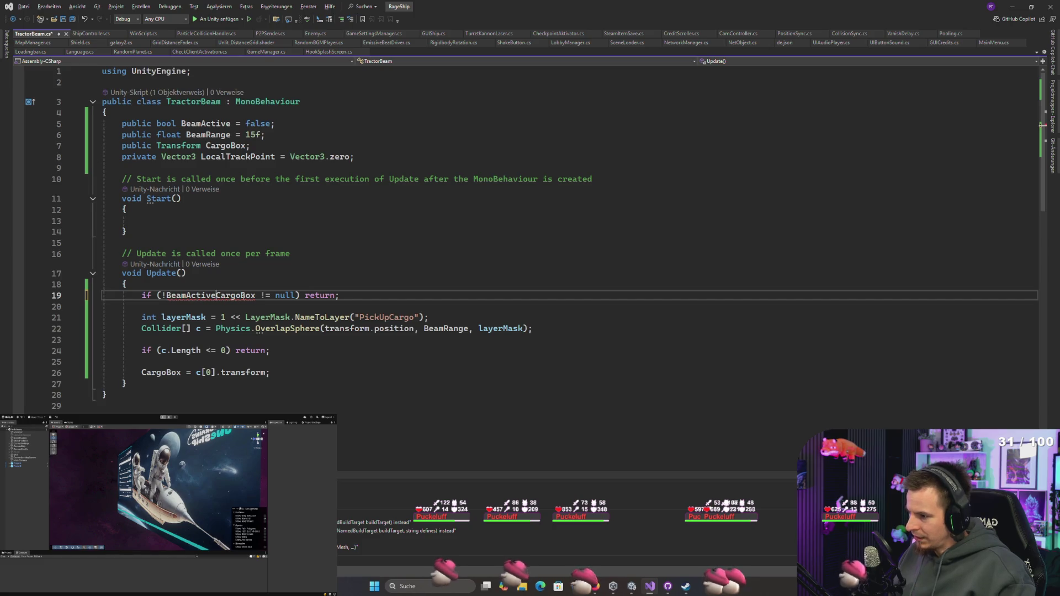
type(" ||")
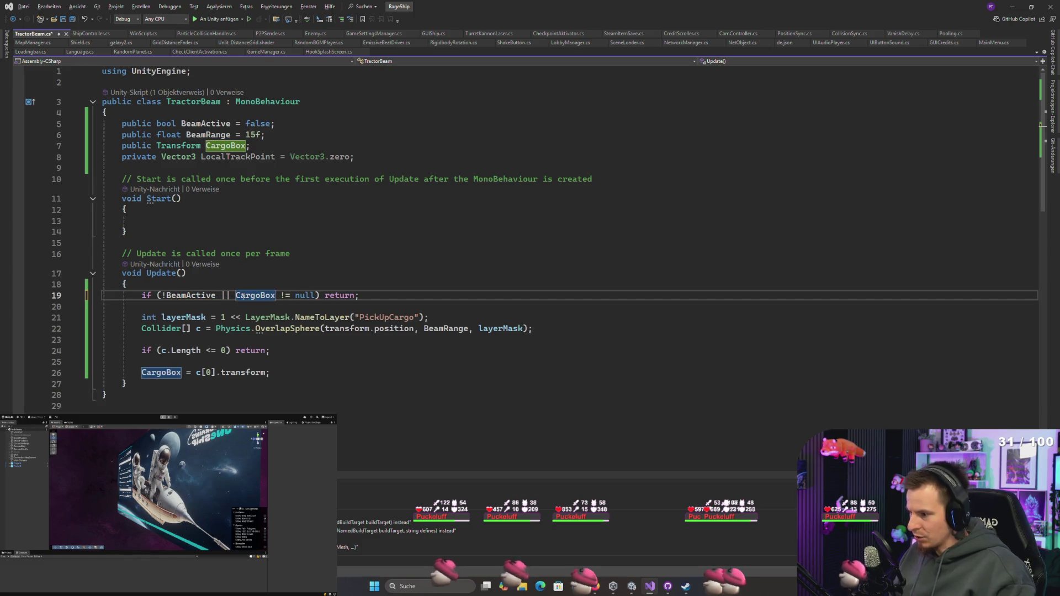
left_click(183, 391)
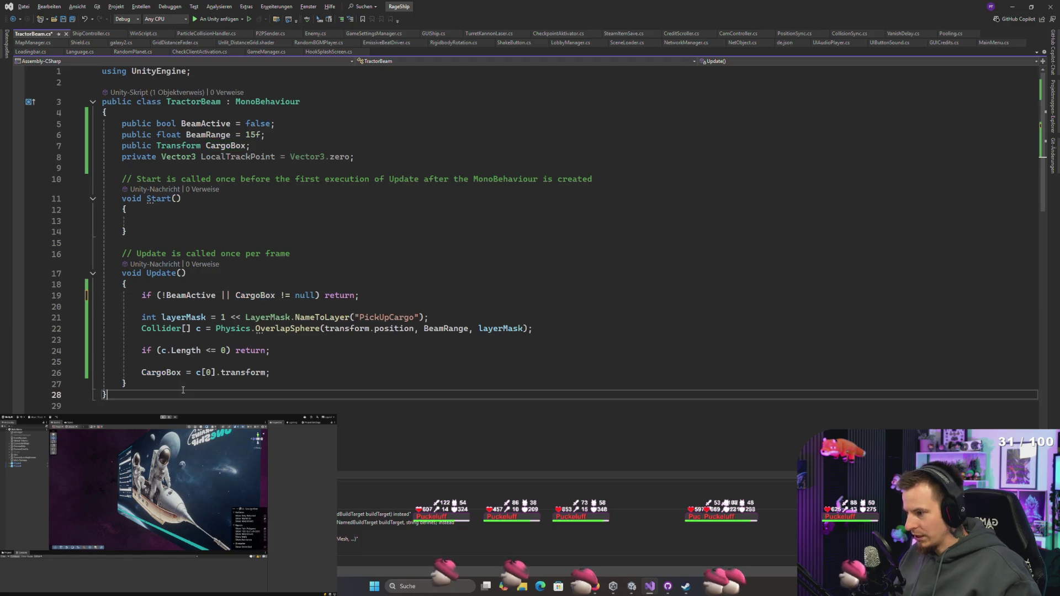
key("ctrl+s")
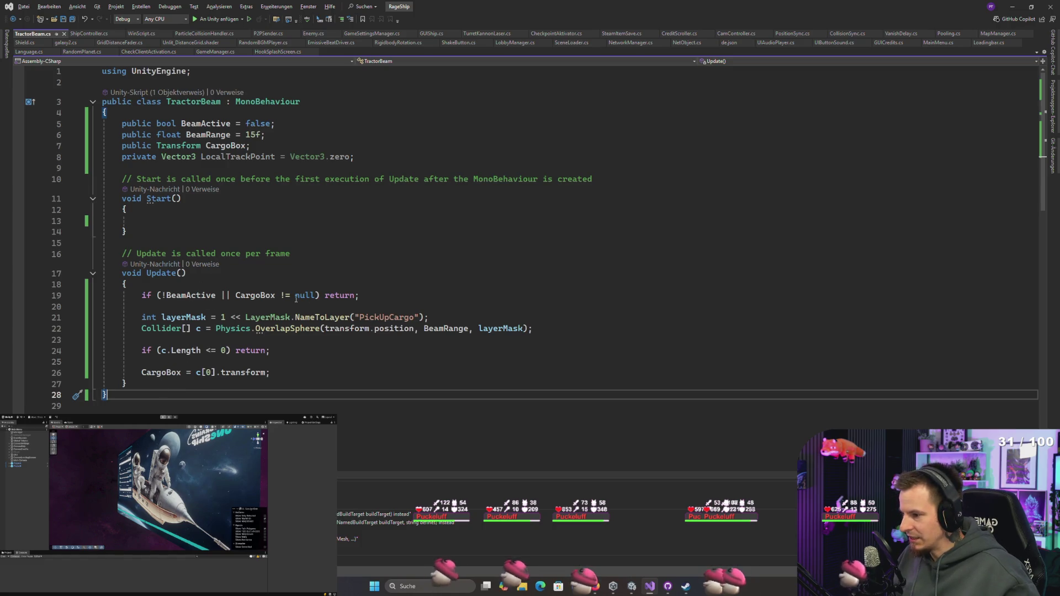
Step: Review the OverlapSphere call, its layerMask, the length check and the CargoBox transform assignment
left_click(166, 317)
double_click(162, 328)
left_click_drag(161, 328, 485, 329)
left_click(421, 332)
double_click(499, 328)
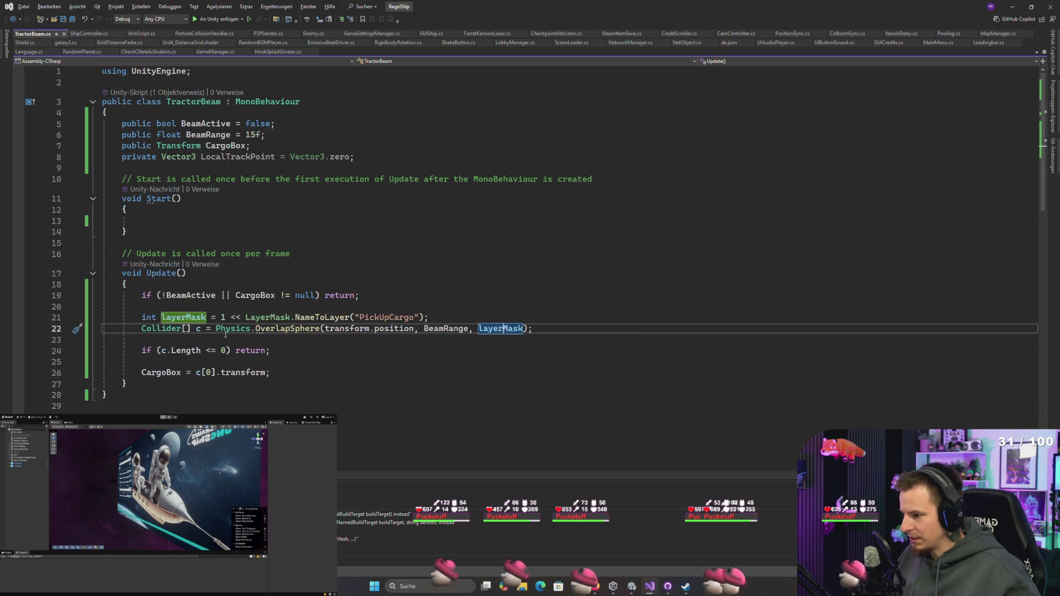
left_click(187, 329)
left_click(160, 351)
mouse_move(155, 351)
left_mouse_down()
mouse_move(266, 350)
mouse_move(172, 351)
mouse_move(167, 373)
left_mouse_up()
left_click(151, 373)
left_click(195, 354)
left_click(246, 373)
Step: Review CargoBox in the line 19 condition, then insert a blank line at the top of Update
left_click(162, 373)
left_click_drag(165, 295, 343, 297)
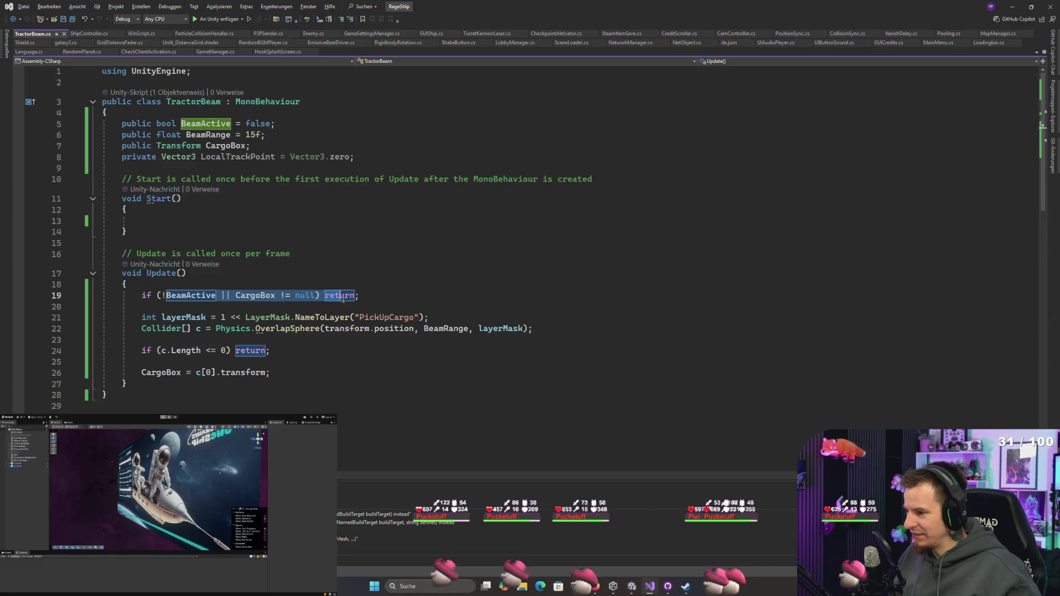
left_click(258, 296)
double_click(255, 296)
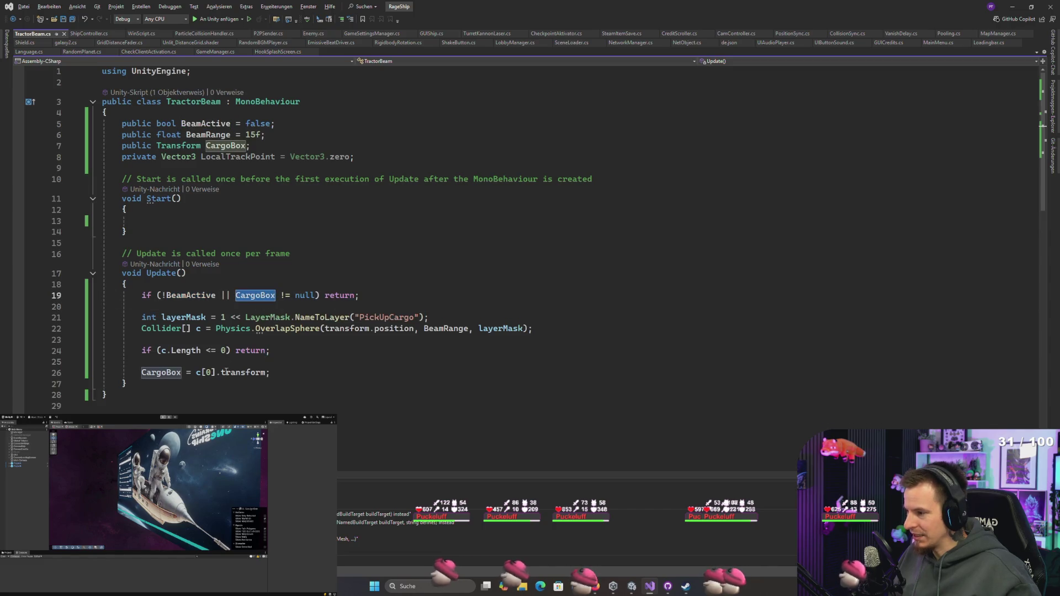
left_click(220, 280)
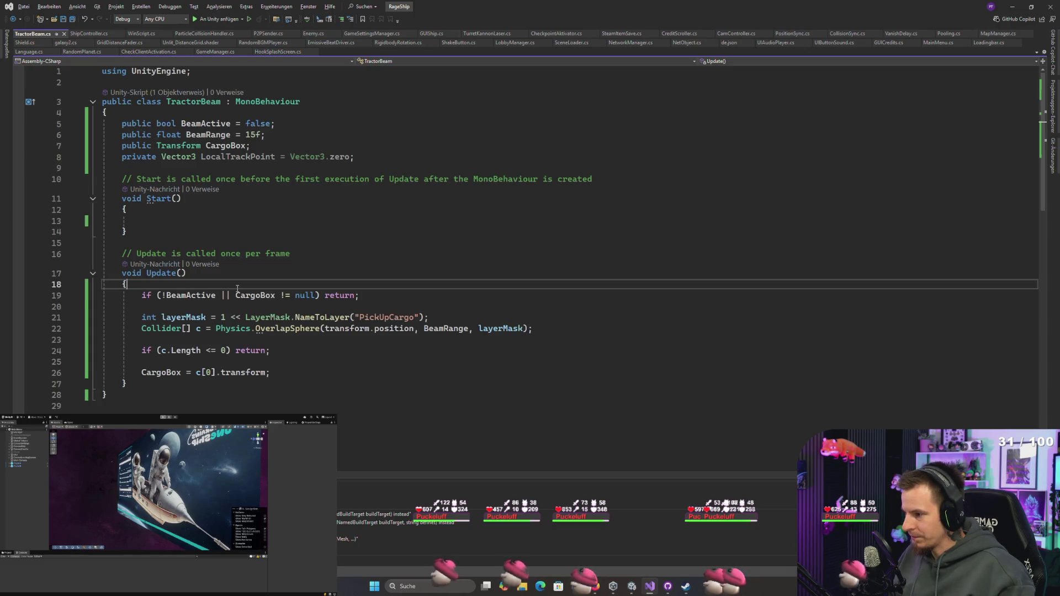
key("Return")
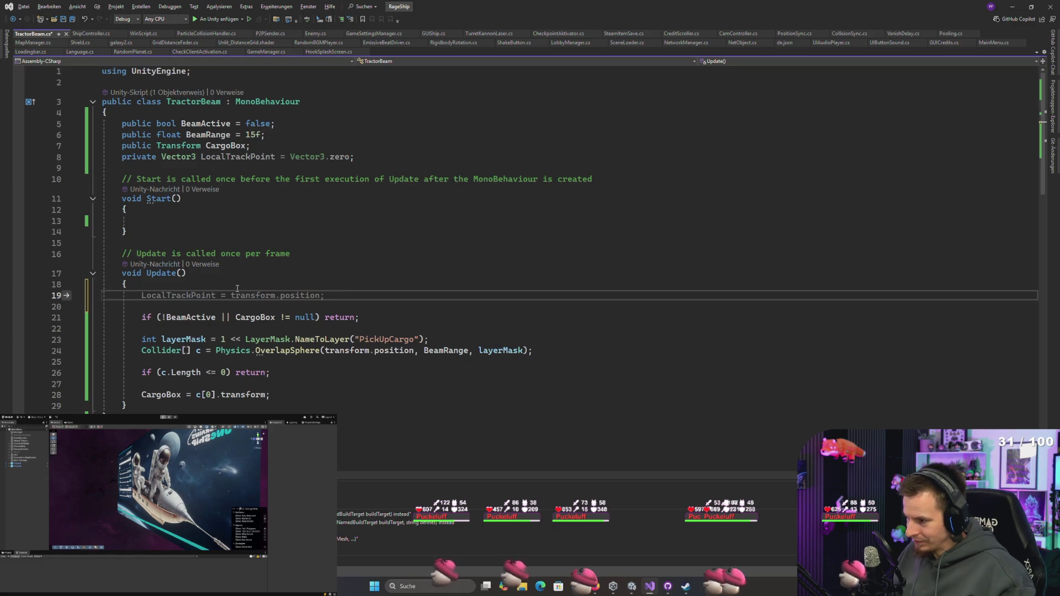
Step: On the new line, write if(!BeamActive && CargoBox, completing CargoBox with IntelliSense
key("Down")
type("if")
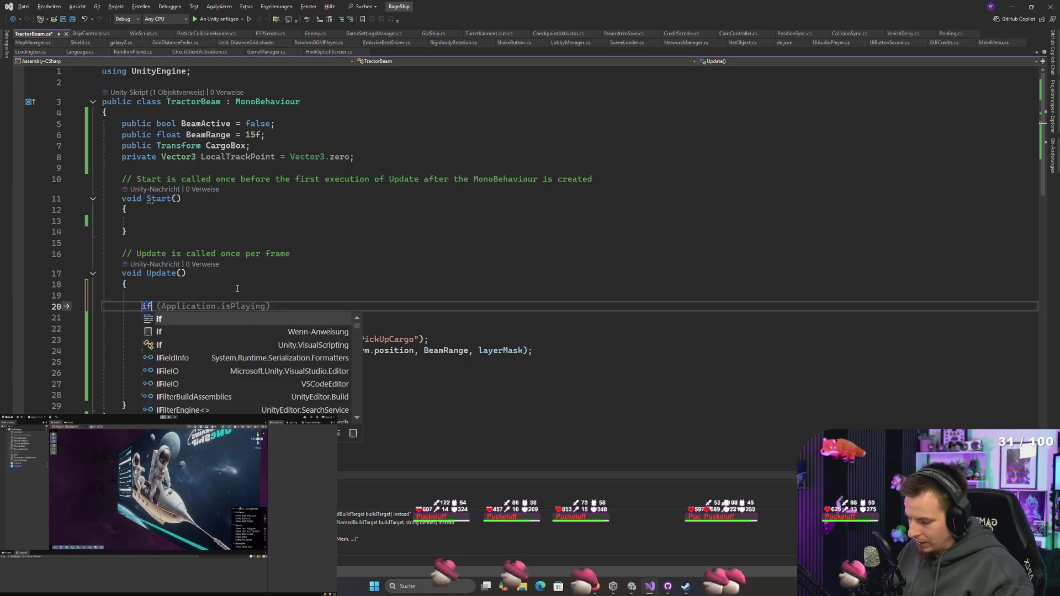
type("()Beamn")
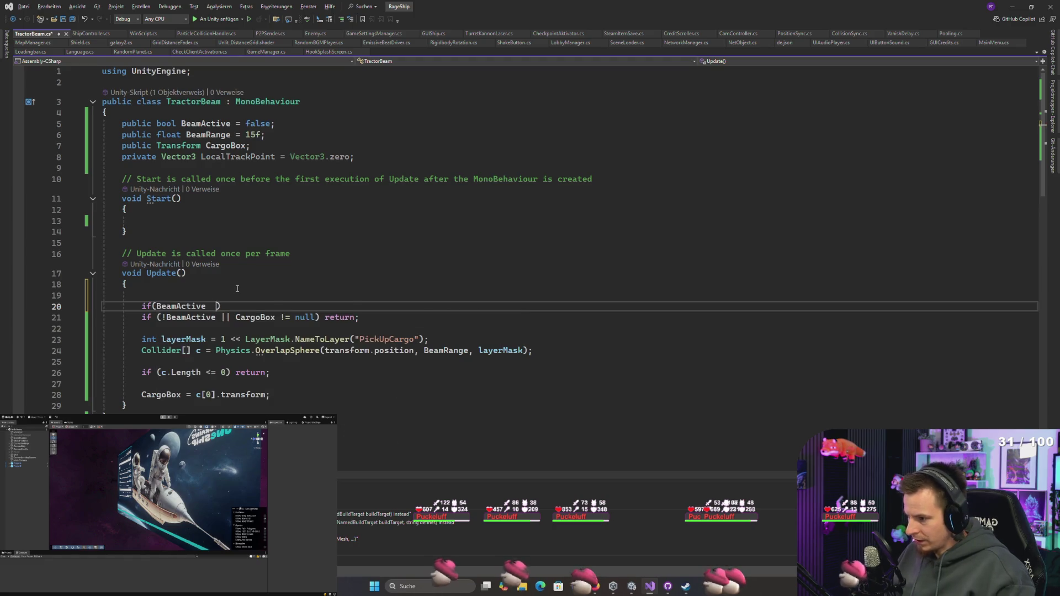
type(" &&")
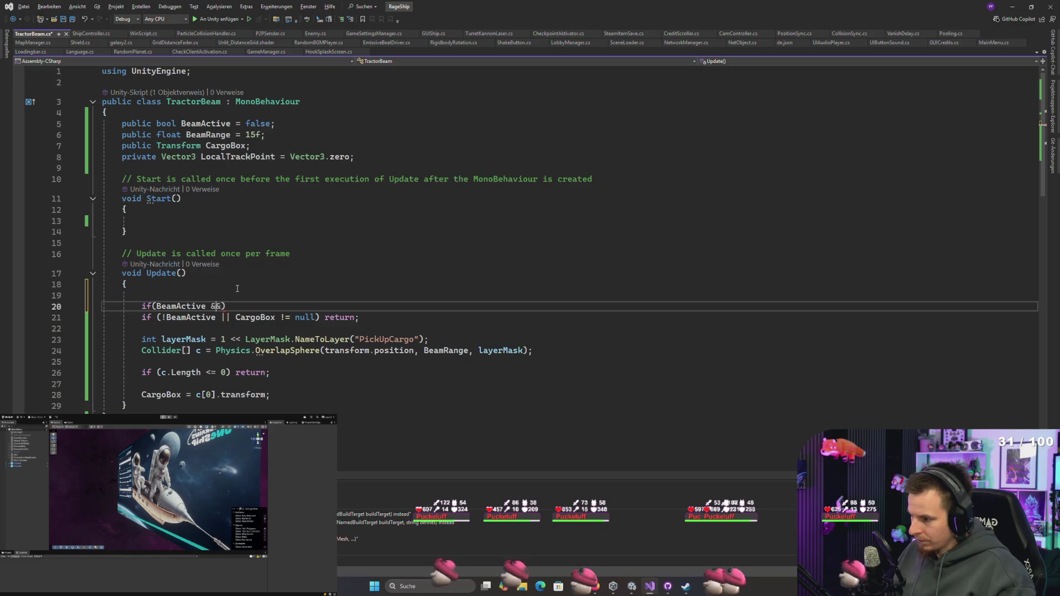
type("!")
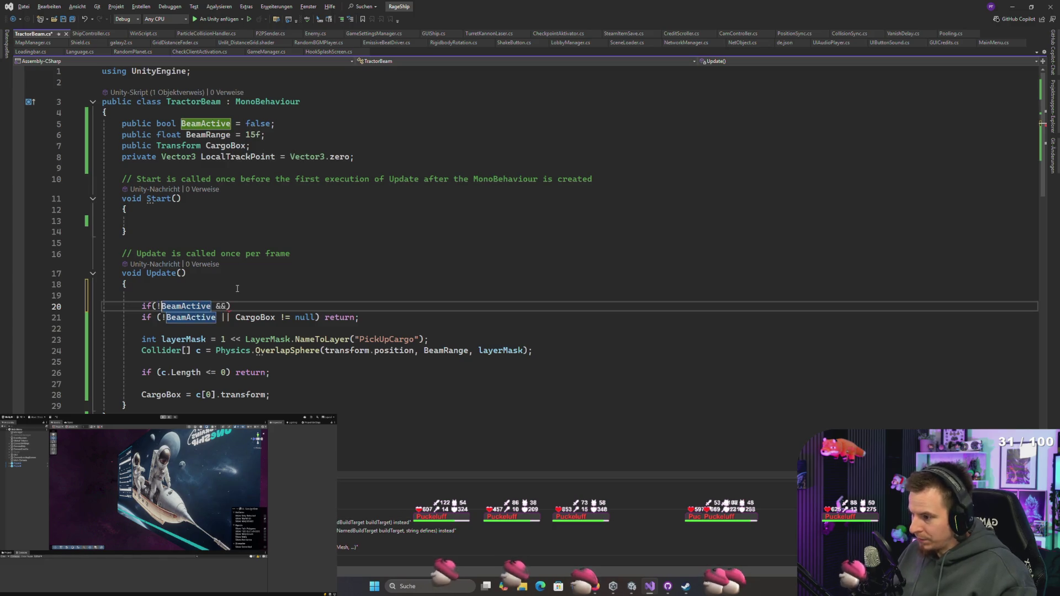
key("ctrl+Right")
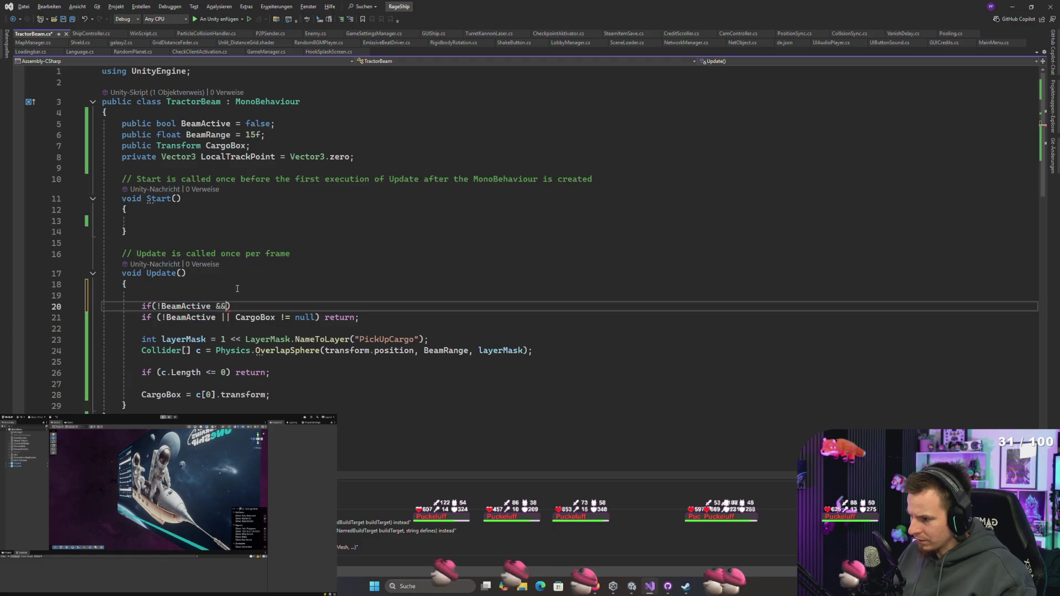
type("Car")
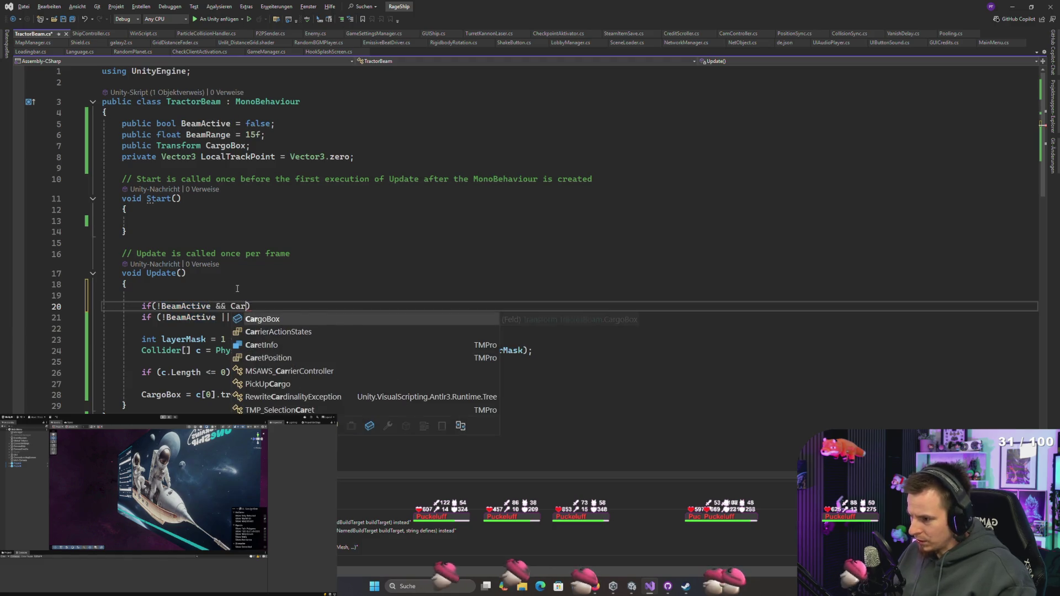
key("Tab")
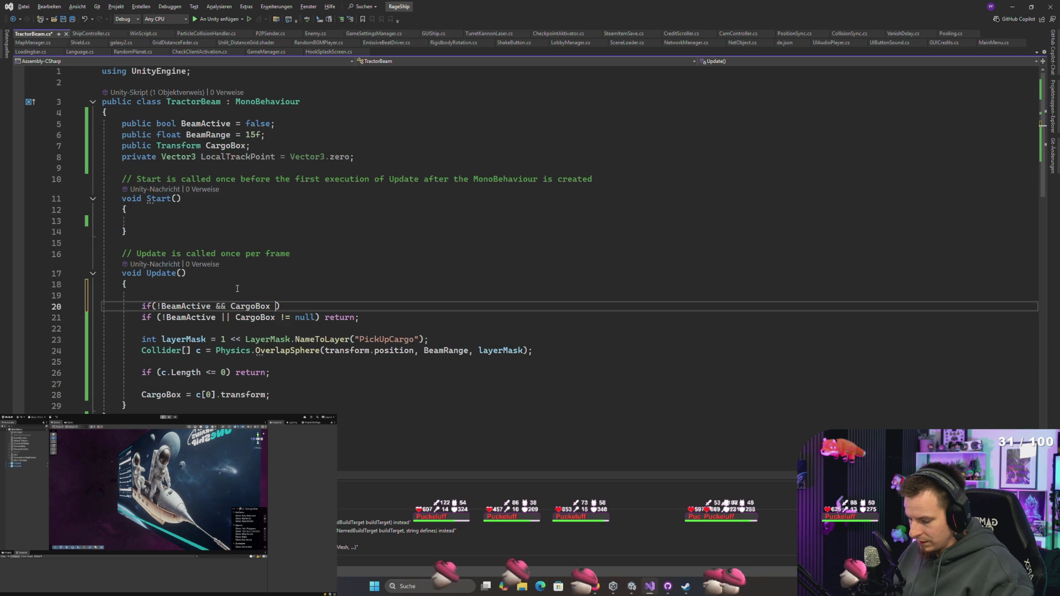